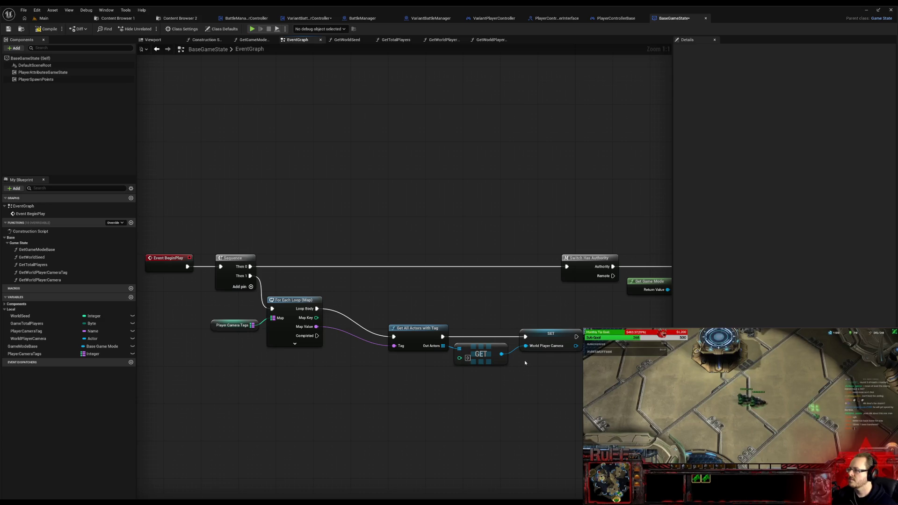
Step: Change the WorldPlayerCamera variable's container type to Array and confirm the type change
{"action": "left_click", "coordinate": [43, 338]}
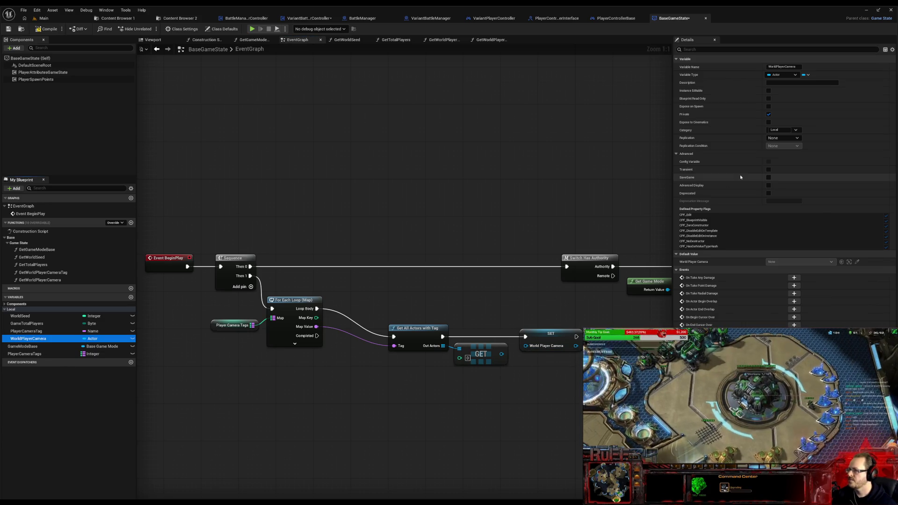
{"action": "left_click", "coordinate": [806, 75]}
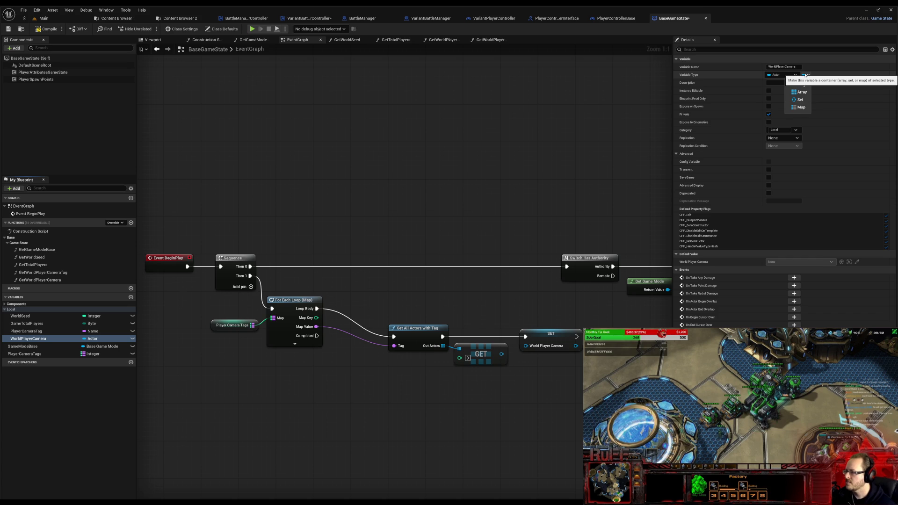
{"action": "left_click", "coordinate": [800, 91]}
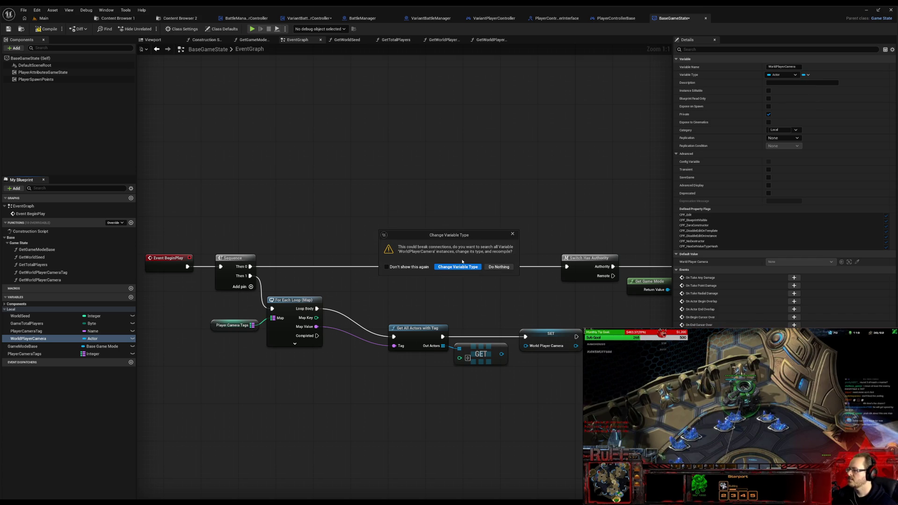
{"action": "left_click", "coordinate": [459, 267]}
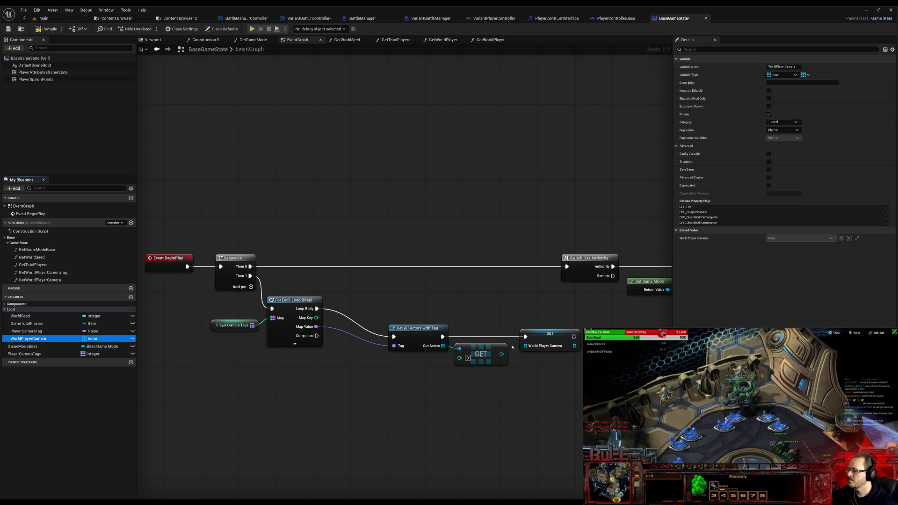
Step: Delete the old SET camera node and place a World Player Camera getter near the GET node
{"action": "left_click", "coordinate": [550, 333]}
{"action": "key", "text": "Delete"}
{"action": "left_click_drag", "start_coordinate": [28, 339], "coordinate": [531, 338]}
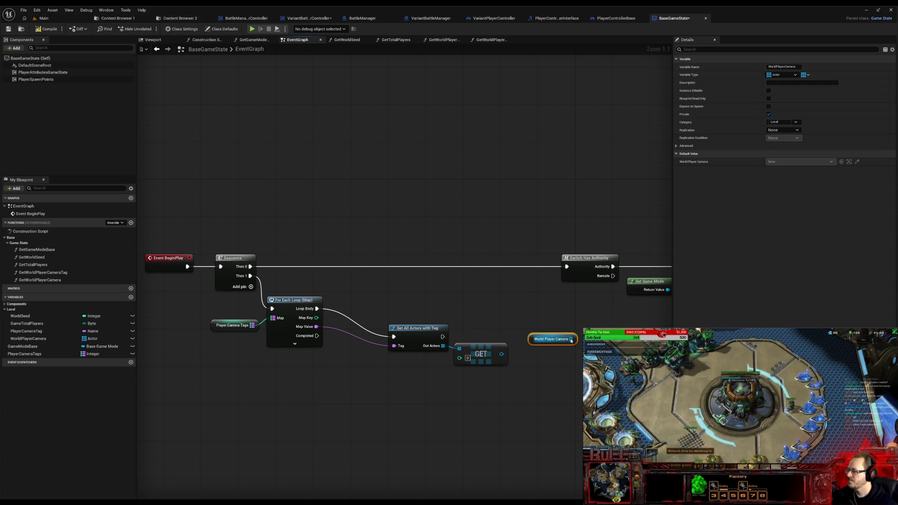
{"action": "key", "text": "Escape"}
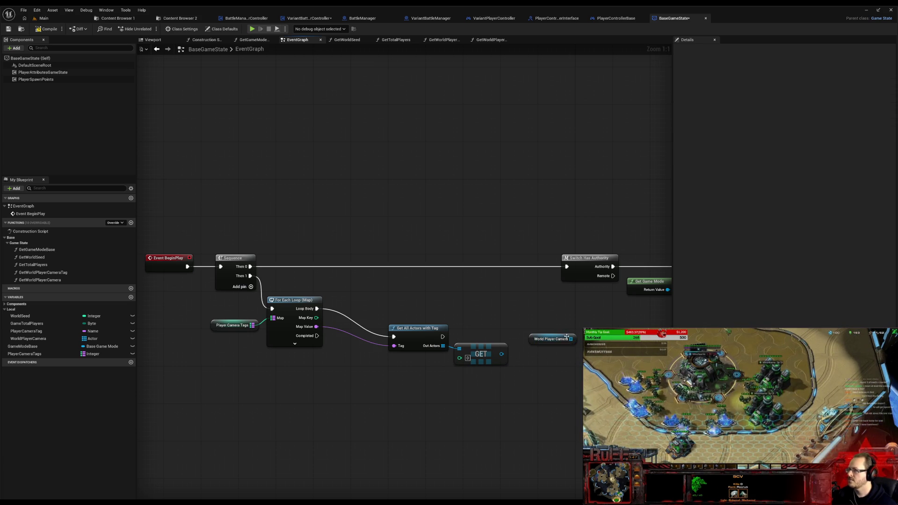
Step: Add a Set Array Elem on the camera array, with Map Key as Index and the found camera as Item
{"action": "left_click_drag", "start_coordinate": [570, 339], "coordinate": [581, 339]}
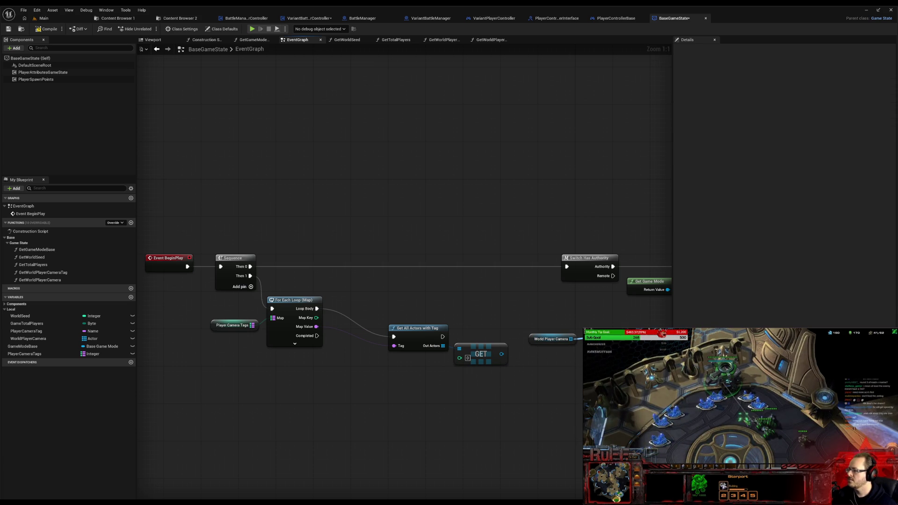
{"action": "left_click_drag", "start_coordinate": [581, 339], "coordinate": [586, 339]}
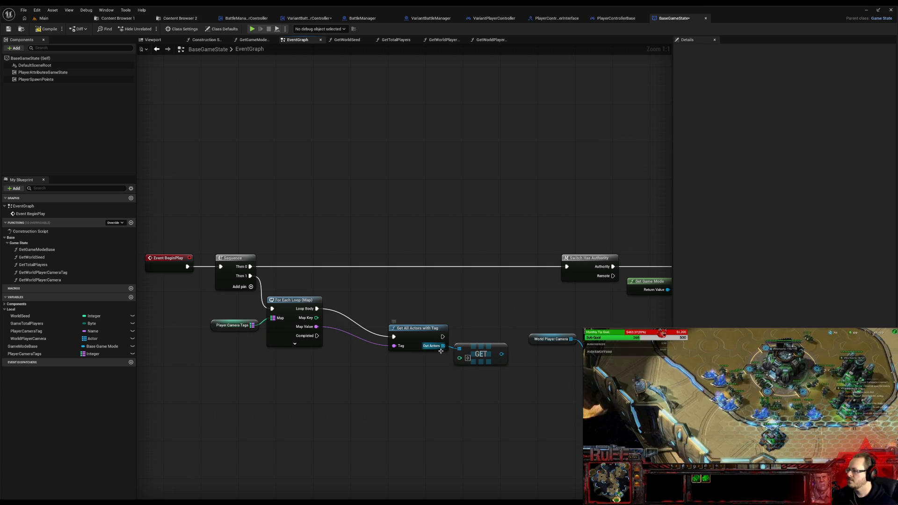
{"action": "left_click_drag", "start_coordinate": [314, 318], "coordinate": [582, 365]}
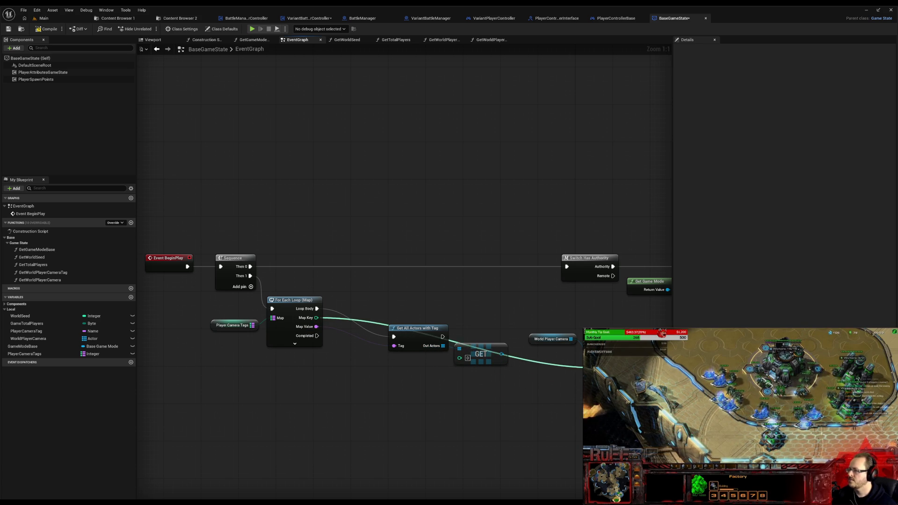
{"action": "left_click_drag", "start_coordinate": [501, 357], "coordinate": [596, 390]}
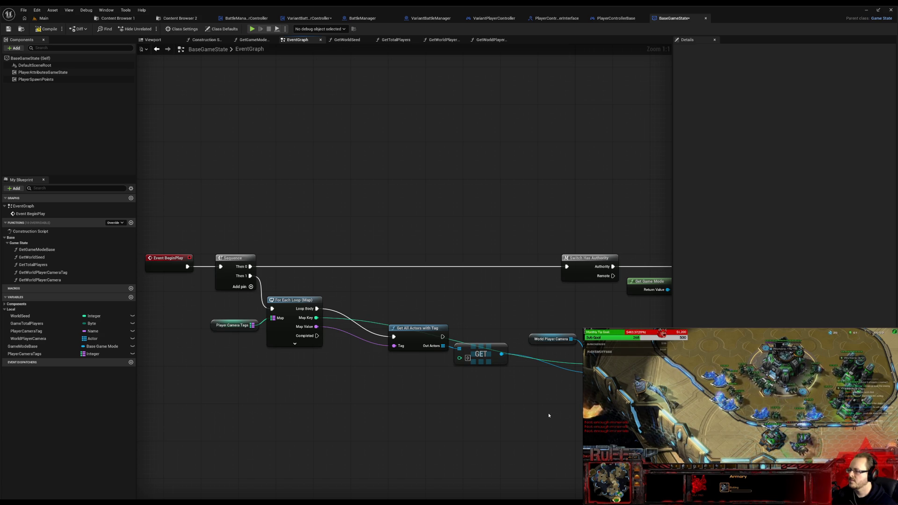
{"action": "mouse_move", "coordinate": [531, 339]}
{"action": "left_mouse_down"}
{"action": "mouse_move", "coordinate": [526, 359]}
{"action": "mouse_move", "coordinate": [536, 360]}
{"action": "left_mouse_up"}
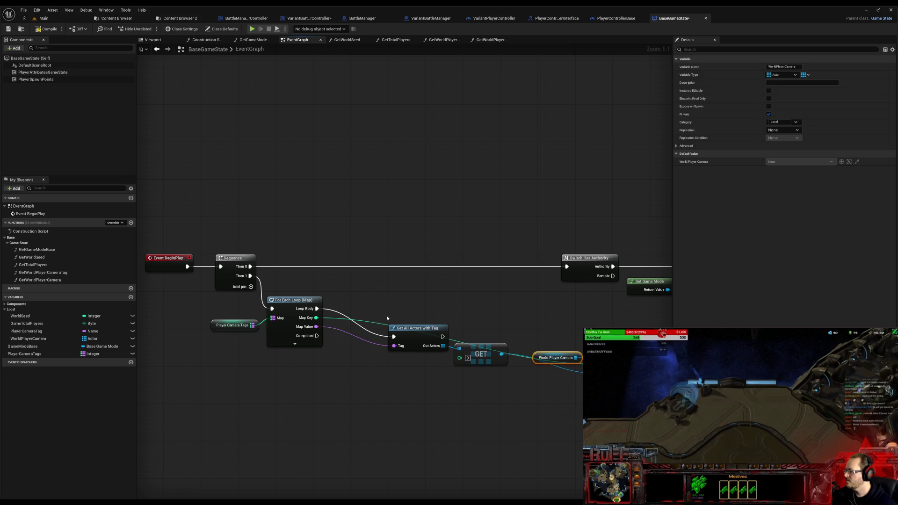
{"action": "mouse_move", "coordinate": [444, 337]}
{"action": "left_mouse_down"}
{"action": "mouse_move", "coordinate": [604, 347]}
{"action": "mouse_move", "coordinate": [538, 349]}
{"action": "left_mouse_up"}
Step: Rearrange the loop and camera-storing nodes, then compile the BaseGameState blueprint
{"action": "left_click", "coordinate": [422, 334], "text": "shift"}
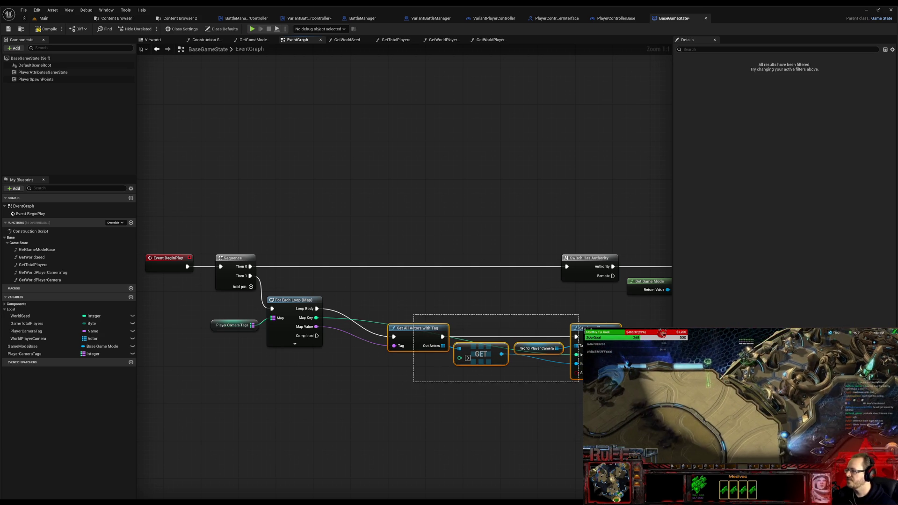
{"action": "left_click_drag", "start_coordinate": [589, 338], "coordinate": [537, 310]}
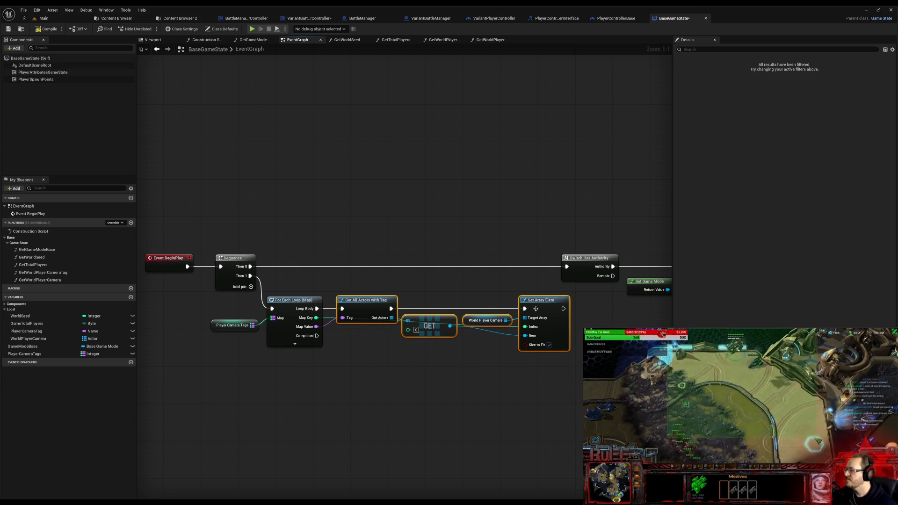
{"action": "left_click_drag", "start_coordinate": [200, 351], "coordinate": [400, 293], "text": "shift"}
{"action": "left_click_drag", "start_coordinate": [538, 295], "coordinate": [594, 361]}
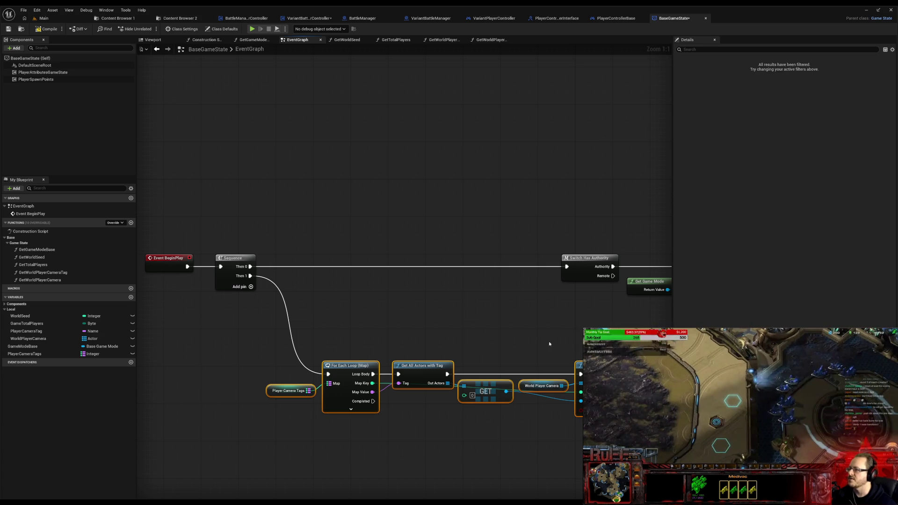
{"action": "left_click", "coordinate": [526, 338]}
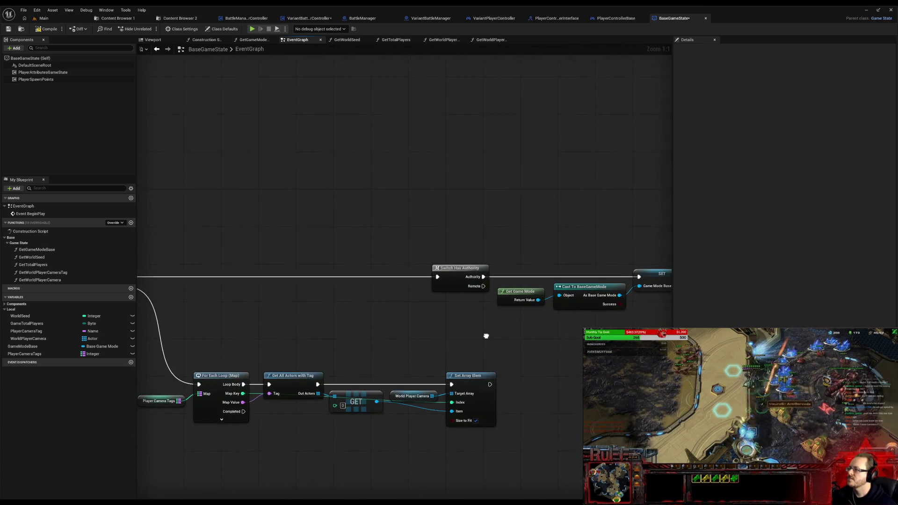
{"action": "left_click_drag", "start_coordinate": [349, 315], "coordinate": [610, 309]}
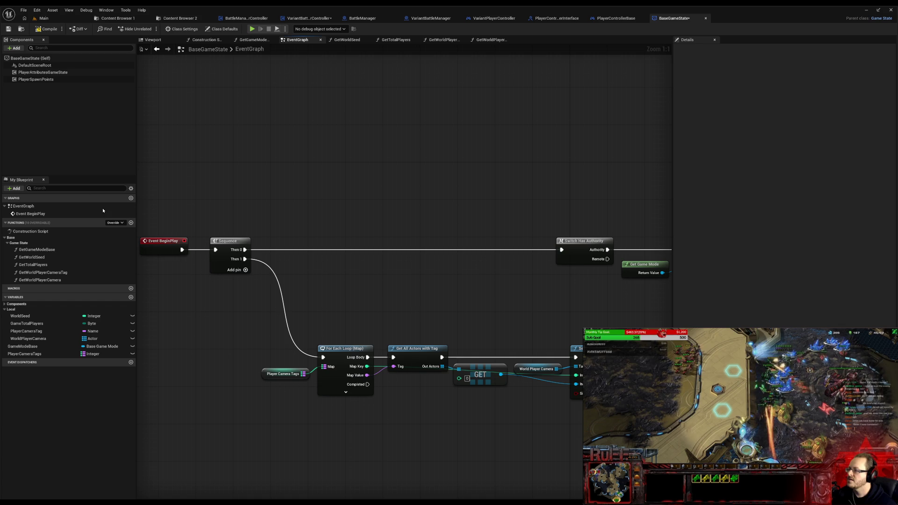
{"action": "left_click", "coordinate": [46, 29]}
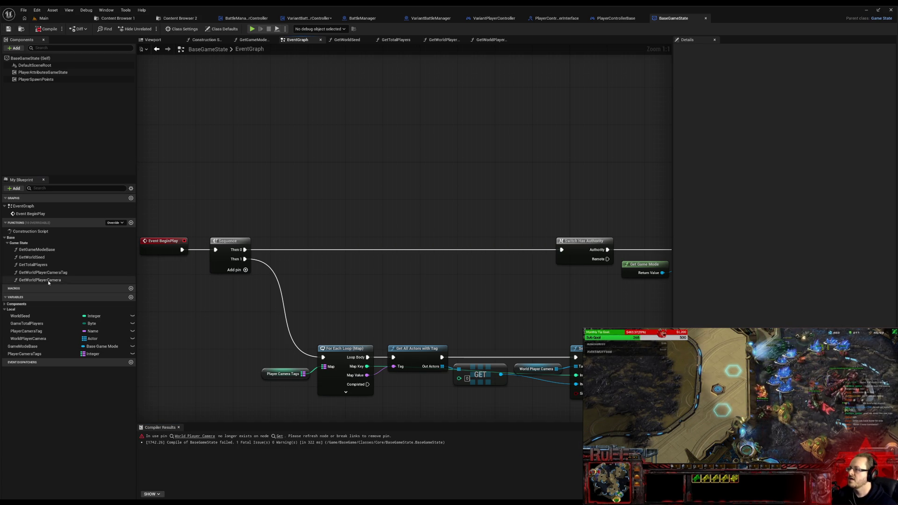
Step: In the GetWorldPlayerCamera function, delete the broken camera node
{"action": "double_click", "coordinate": [40, 280]}
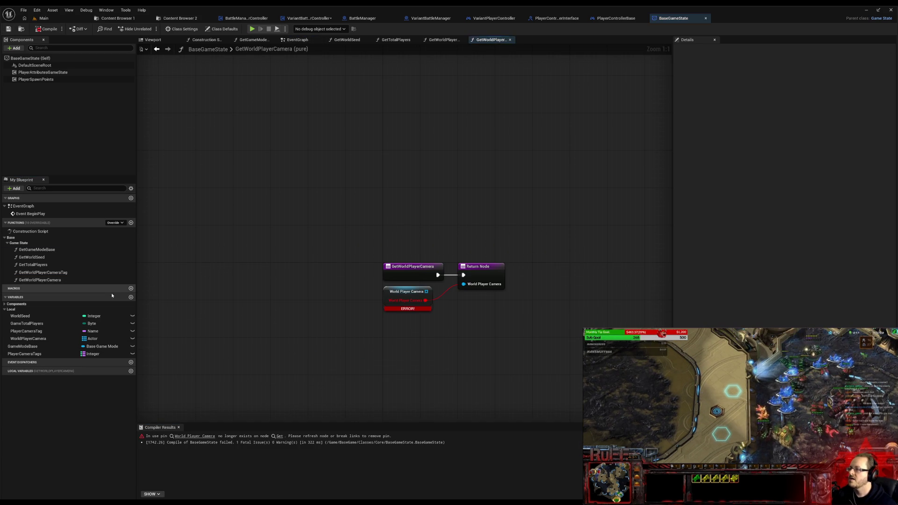
{"action": "left_click", "coordinate": [385, 294]}
{"action": "key", "text": "Delete"}
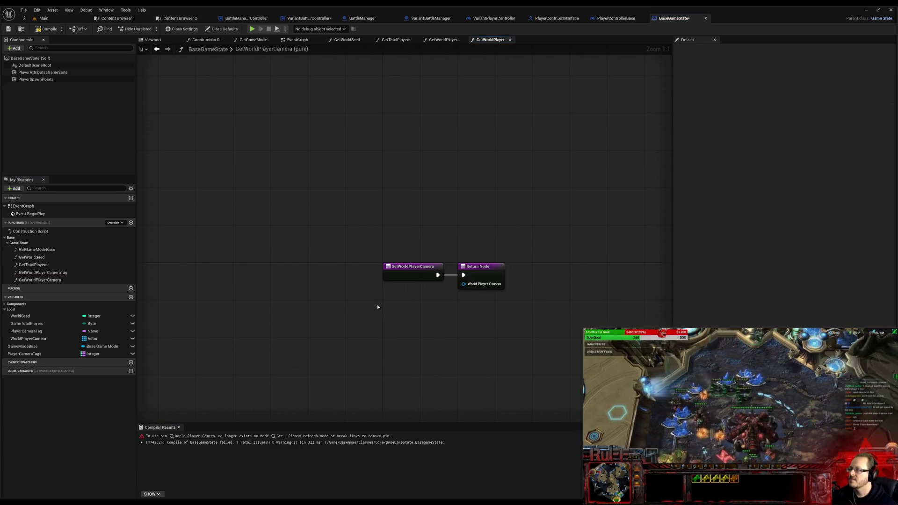
{"action": "left_click", "coordinate": [415, 271]}
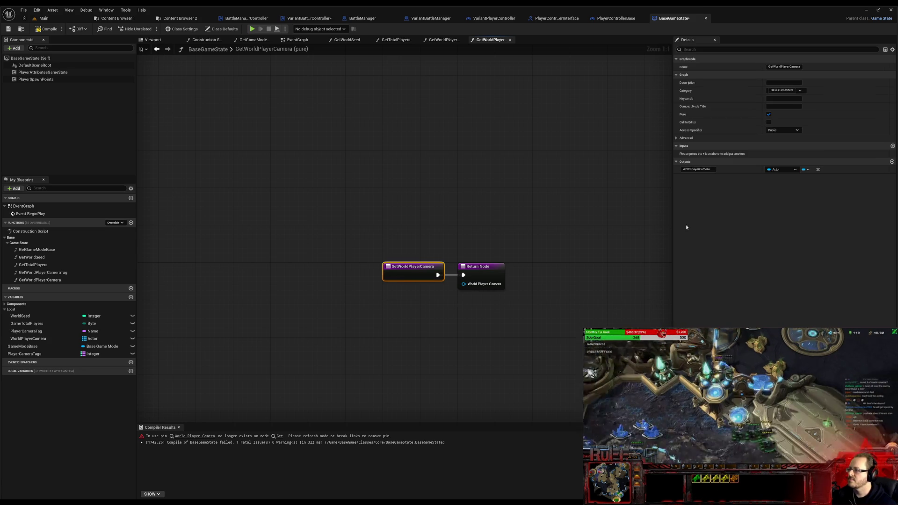
Step: Add a Core Player ID integer input to the function and place a World Player Camera getter
{"action": "left_click", "coordinate": [893, 145]}
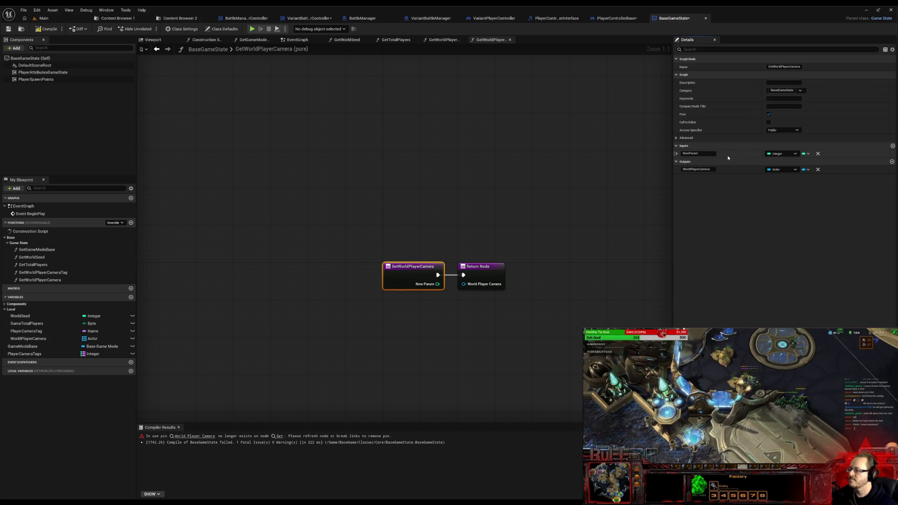
{"action": "double_click", "coordinate": [707, 154]}
{"action": "type", "text": "CamP"}
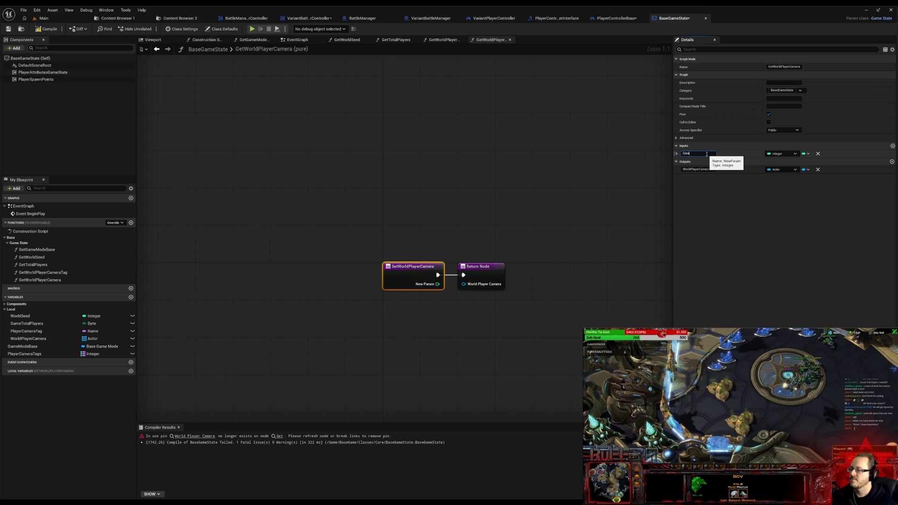
{"action": "type", "text": "layerID"}
{"action": "key", "text": "Return"}
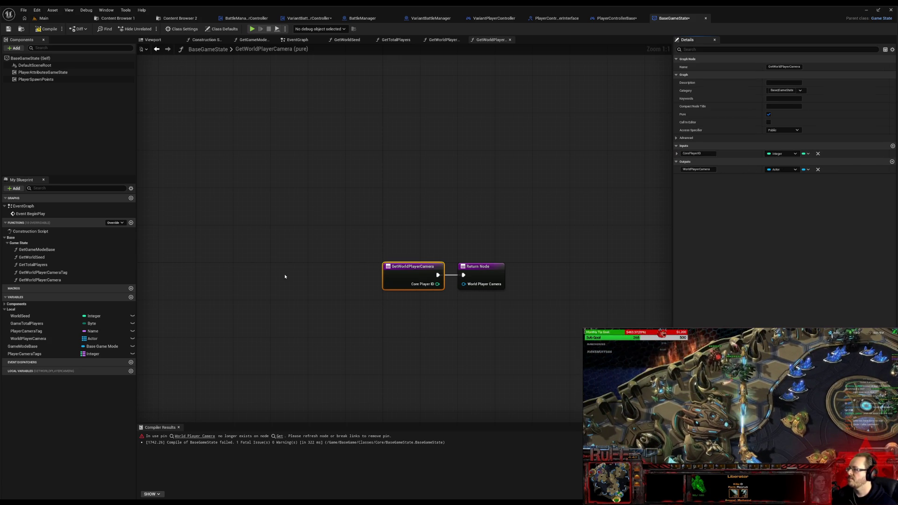
{"action": "left_click_drag", "start_coordinate": [411, 280], "coordinate": [205, 281]}
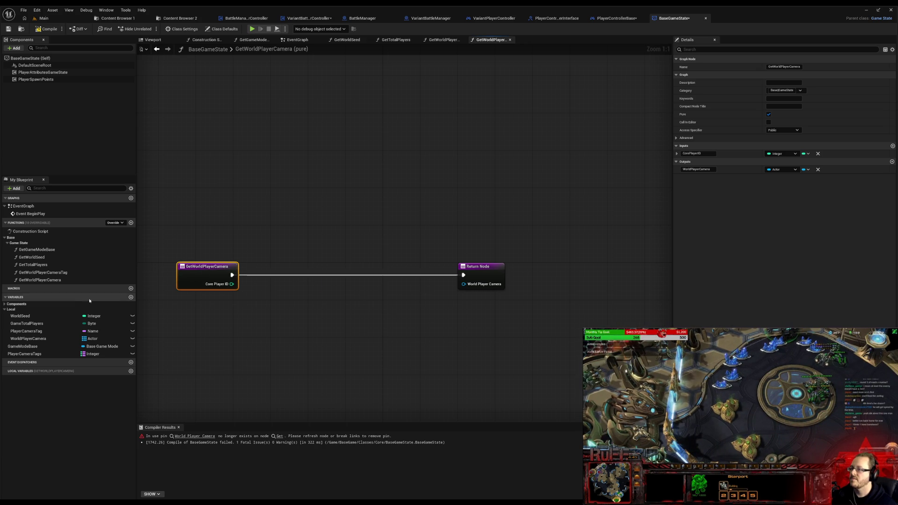
{"action": "left_click_drag", "start_coordinate": [24, 343], "coordinate": [293, 307]}
Step: Return the camera array element at the Core Player ID index from the function
{"action": "left_click", "coordinate": [232, 321]}
{"action": "type", "text": "get"}
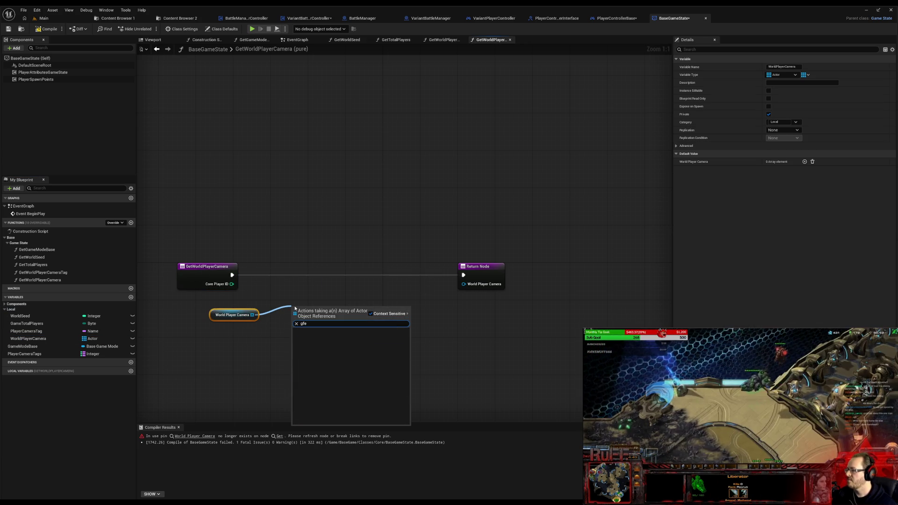
{"action": "key", "text": "Return"}
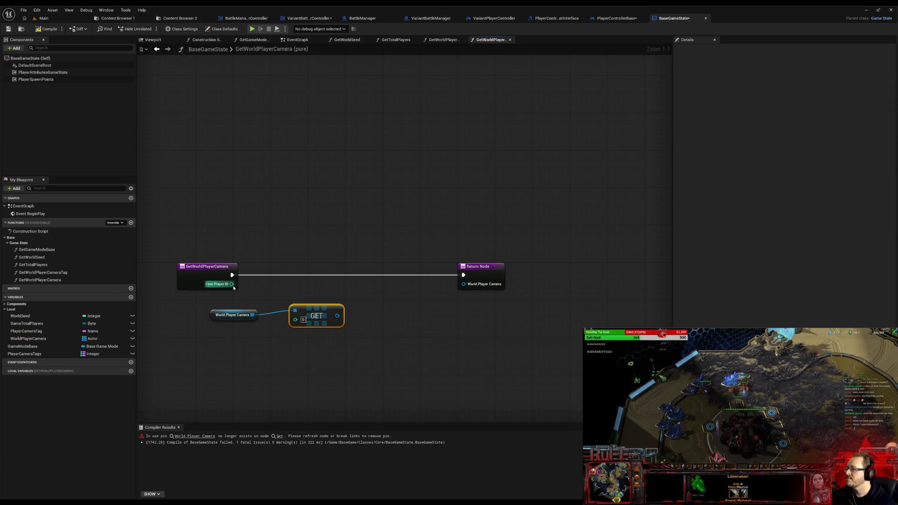
{"action": "left_click_drag", "start_coordinate": [231, 283], "coordinate": [295, 321]}
{"action": "left_click_drag", "start_coordinate": [218, 317], "coordinate": [234, 315]}
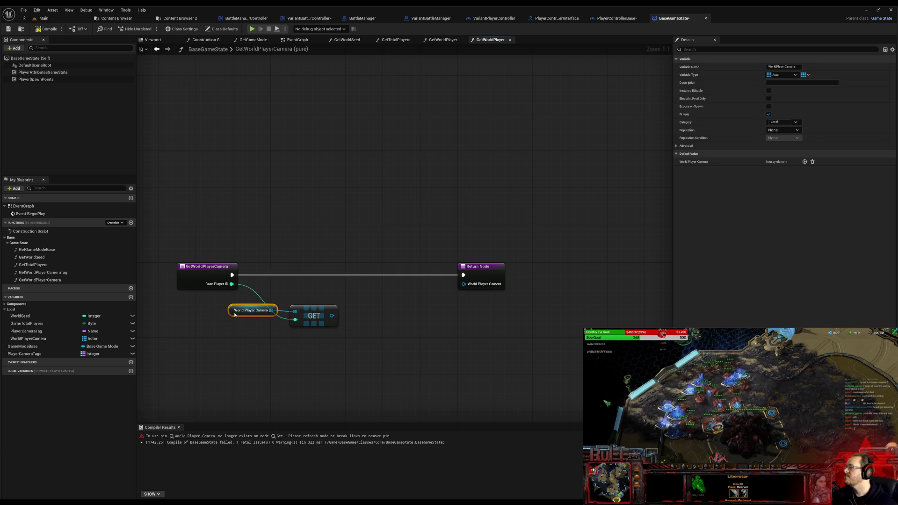
{"action": "left_click_drag", "start_coordinate": [461, 288], "coordinate": [392, 276]}
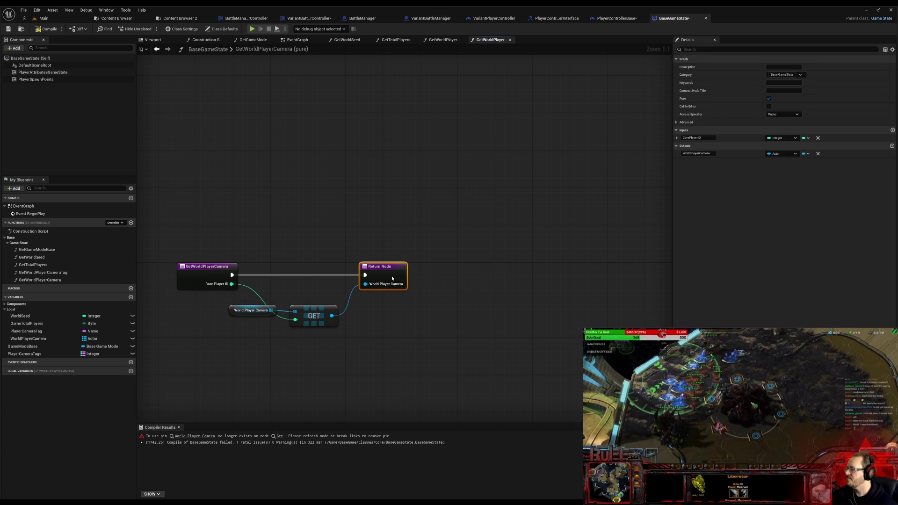
{"action": "mouse_move", "coordinate": [223, 297]}
{"action": "left_mouse_down"}
{"action": "mouse_move", "coordinate": [347, 331]}
{"action": "mouse_move", "coordinate": [332, 290]}
{"action": "left_mouse_up"}
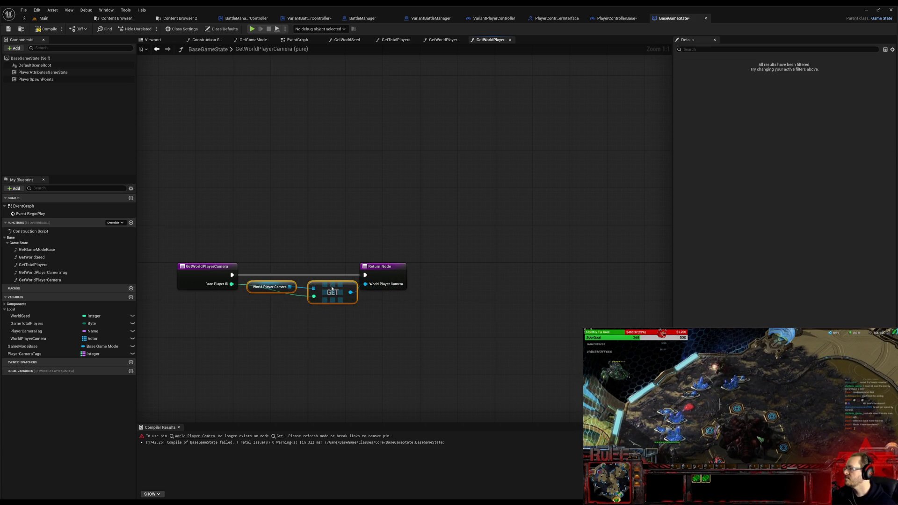
Step: Compile BaseGameState cleanly and switch to the PlayerControllerBase blueprint
{"action": "left_click", "coordinate": [211, 155]}
{"action": "left_click", "coordinate": [46, 29]}
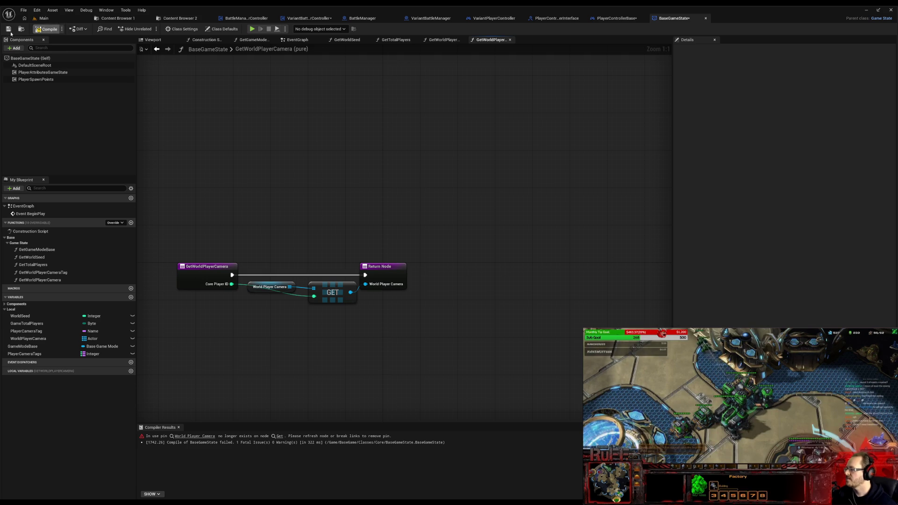
{"action": "left_click", "coordinate": [178, 427]}
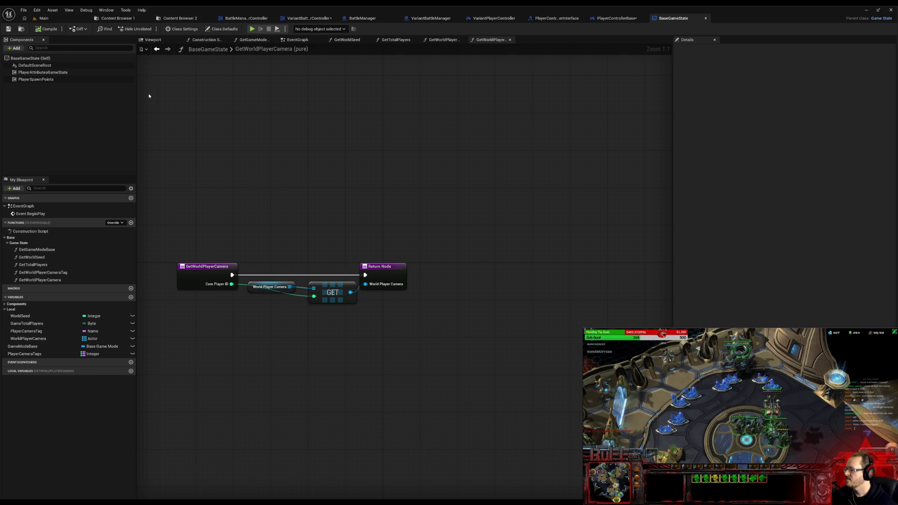
{"action": "left_click", "coordinate": [617, 18]}
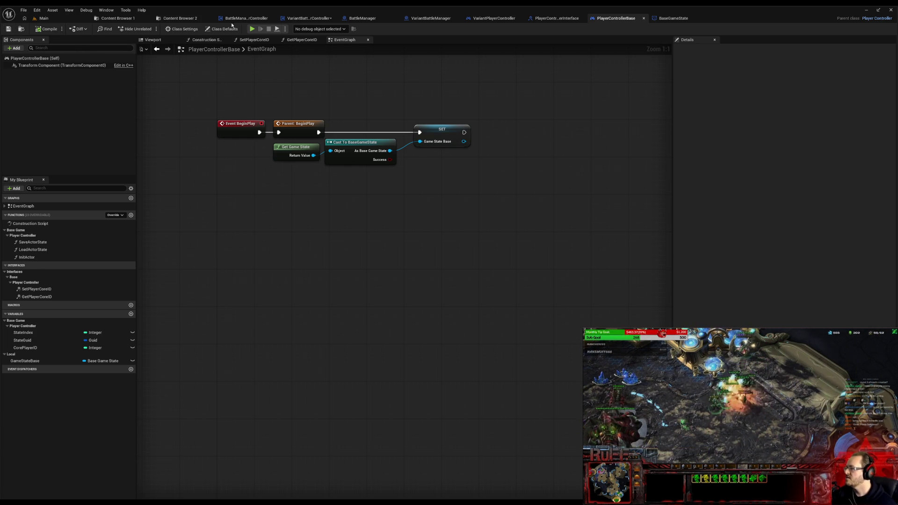
Step: In VariantBattleManagerPlayerController, wire the parent BattleReadyClient call's exec straight into Set Actor Transform
{"action": "left_click", "coordinate": [309, 17]}
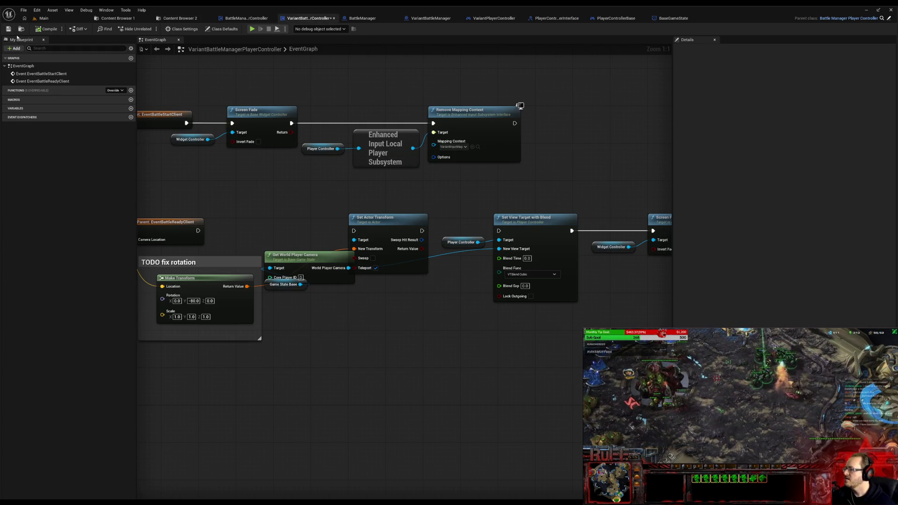
{"action": "left_click_drag", "start_coordinate": [291, 197], "coordinate": [384, 194]}
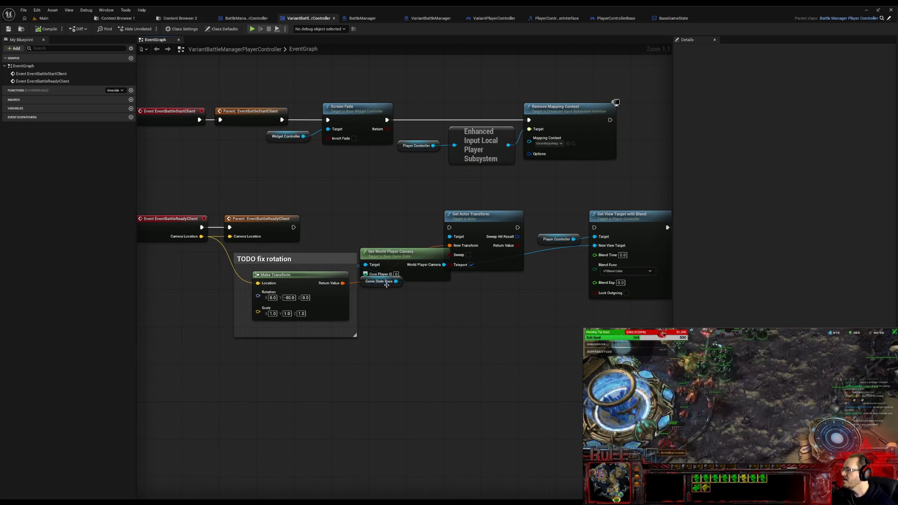
{"action": "mouse_move", "coordinate": [364, 284]}
{"action": "left_mouse_down"}
{"action": "mouse_move", "coordinate": [300, 335]}
{"action": "mouse_move", "coordinate": [313, 265]}
{"action": "left_mouse_up"}
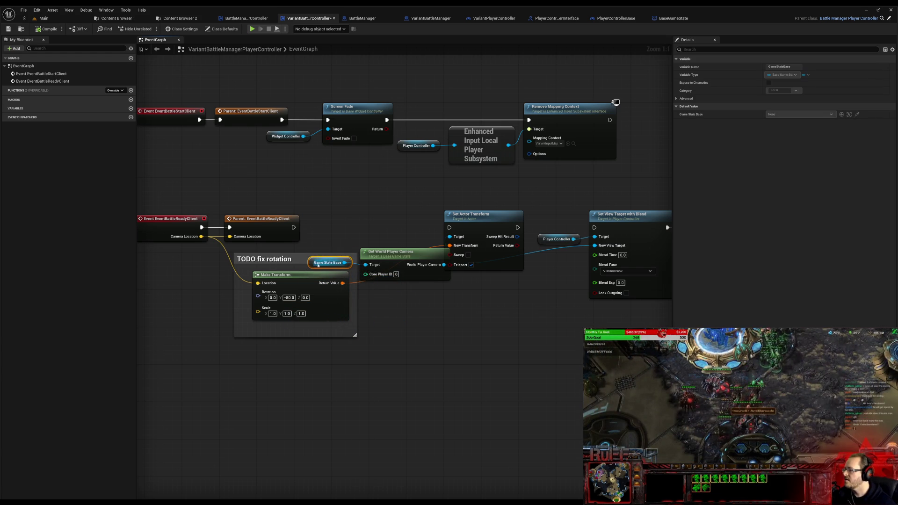
{"action": "left_click_drag", "start_coordinate": [293, 227], "coordinate": [450, 229]}
{"action": "left_click", "coordinate": [394, 262], "text": "shift"}
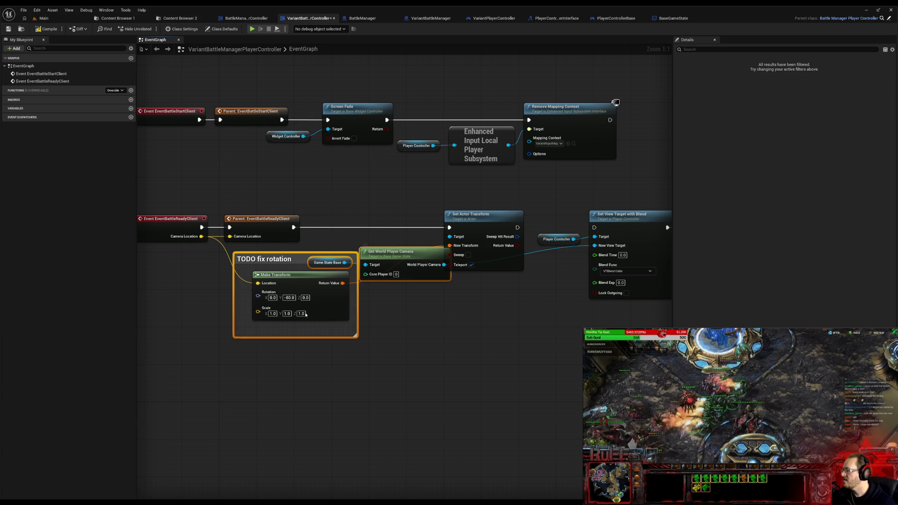
Step: Move the TODO comment and camera nodes aside and start creating a new function
{"action": "left_click", "coordinate": [258, 269]}
{"action": "mouse_move", "coordinate": [295, 265]}
{"action": "left_mouse_down"}
{"action": "mouse_move", "coordinate": [262, 311]}
{"action": "mouse_move", "coordinate": [312, 268]}
{"action": "left_mouse_up"}
{"action": "left_click", "coordinate": [281, 310]}
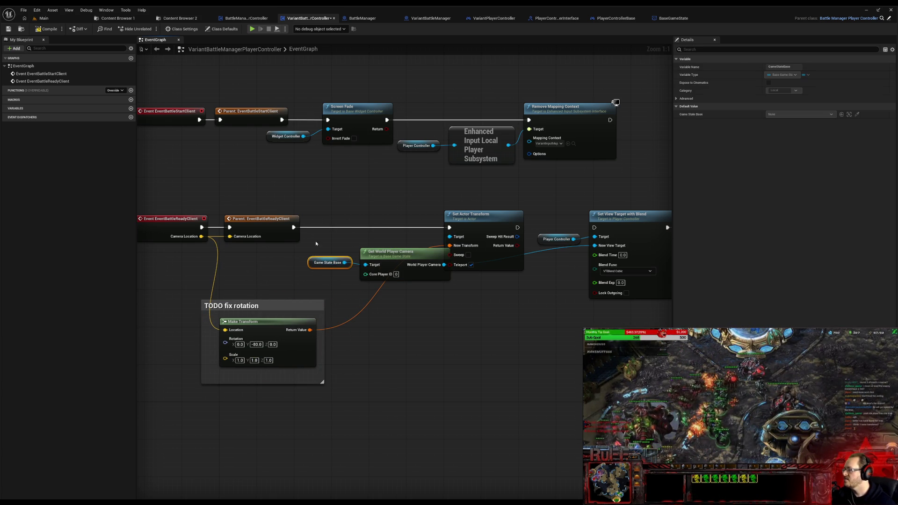
{"action": "left_click", "coordinate": [388, 259], "text": "ctrl"}
{"action": "mouse_move", "coordinate": [387, 258]}
{"action": "left_mouse_down"}
{"action": "mouse_move", "coordinate": [360, 255]}
{"action": "mouse_move", "coordinate": [362, 246]}
{"action": "mouse_move", "coordinate": [361, 256]}
{"action": "left_mouse_up"}
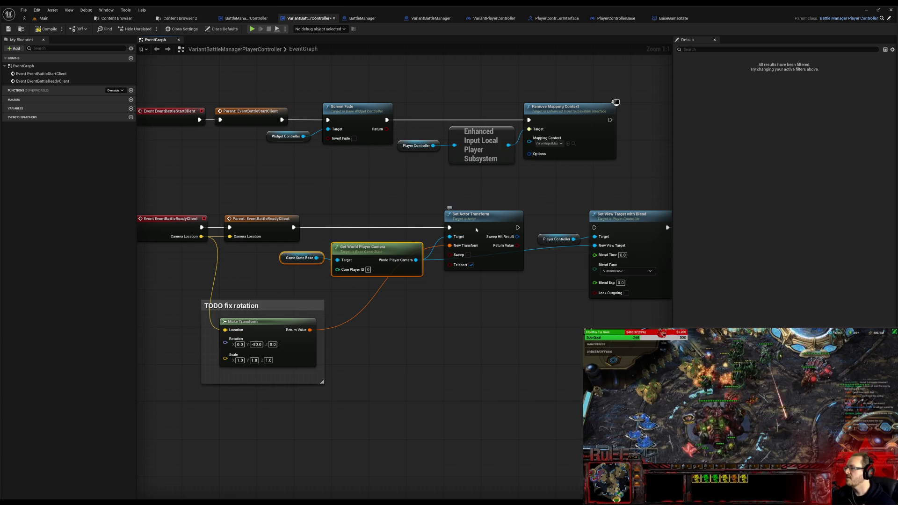
{"action": "left_click", "coordinate": [463, 241]}
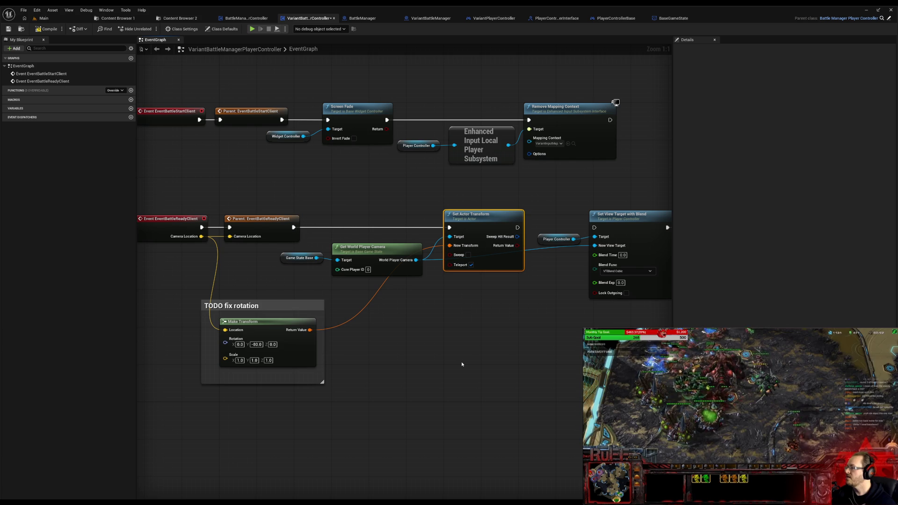
{"action": "left_click", "coordinate": [131, 90]}
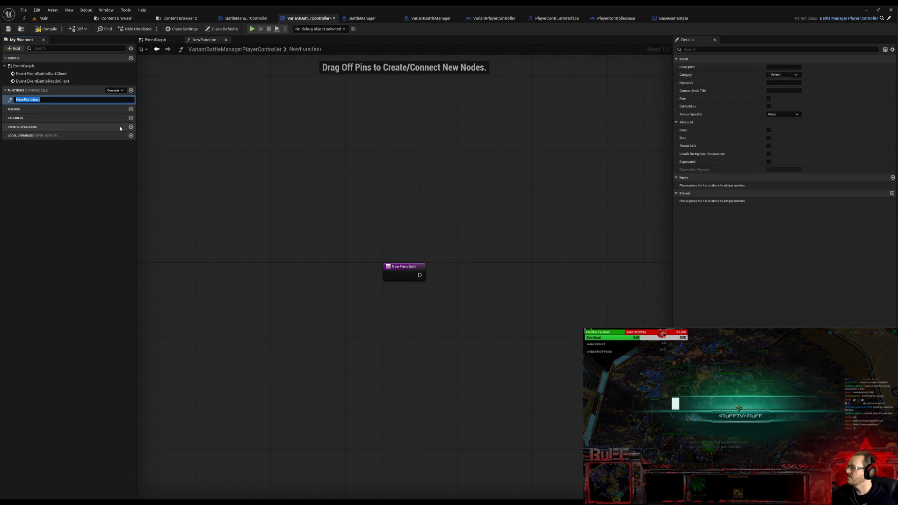
{"action": "type", "text": "BattleRead"}
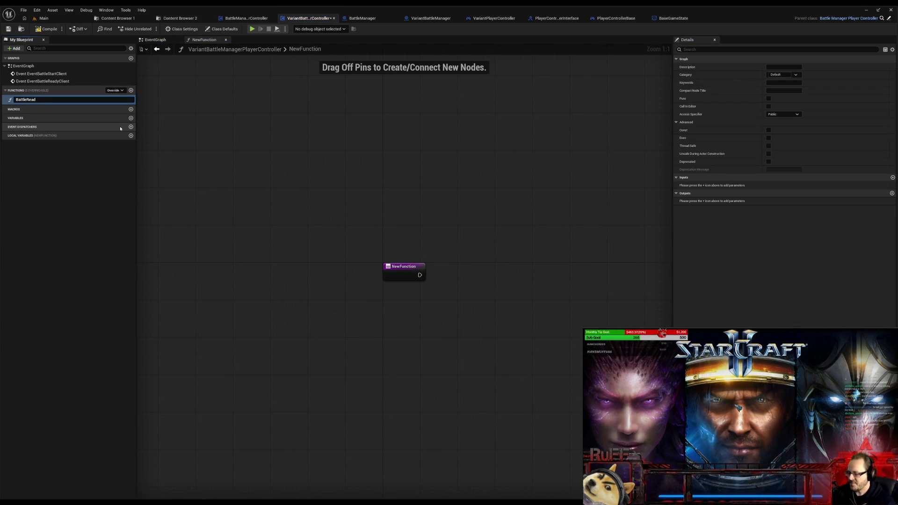
{"action": "type", "text": "y"}
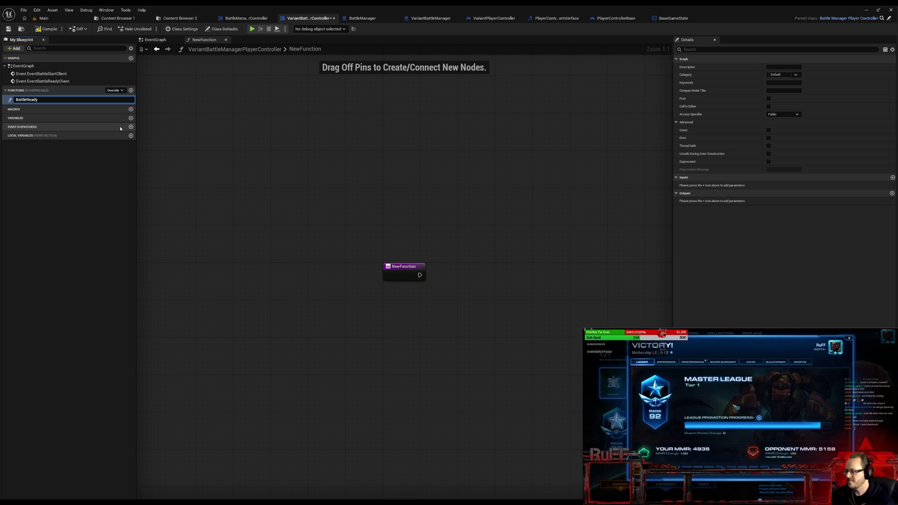
Step: Name the new variant-controller function BattleReady, then delete it again
{"action": "key", "text": "Return"}
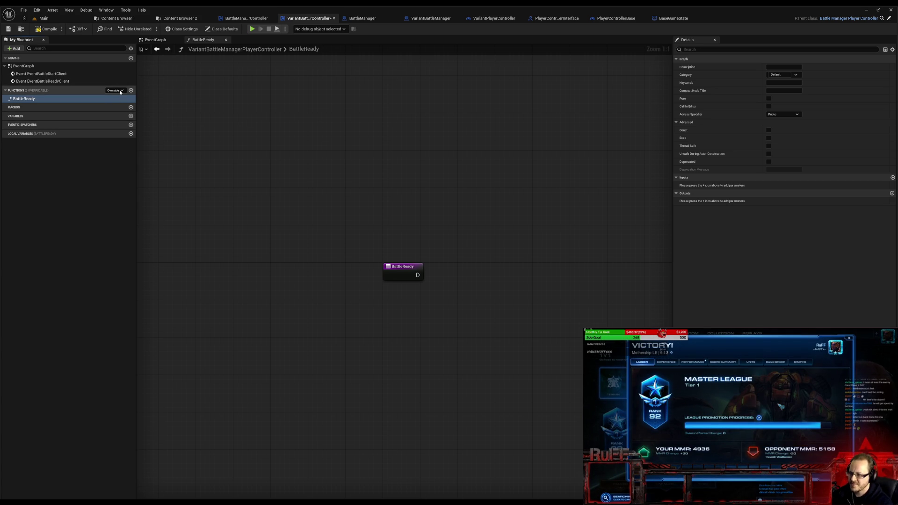
{"action": "left_click", "coordinate": [56, 99]}
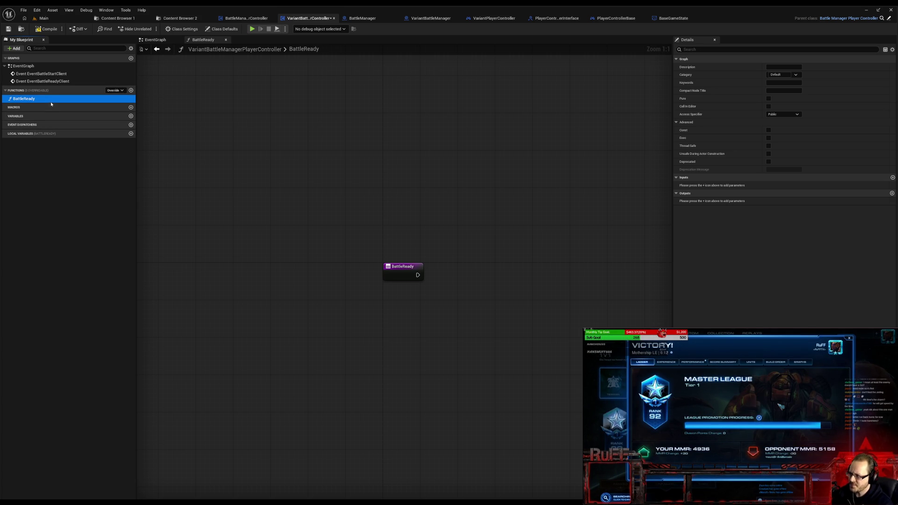
{"action": "key", "text": "Delete"}
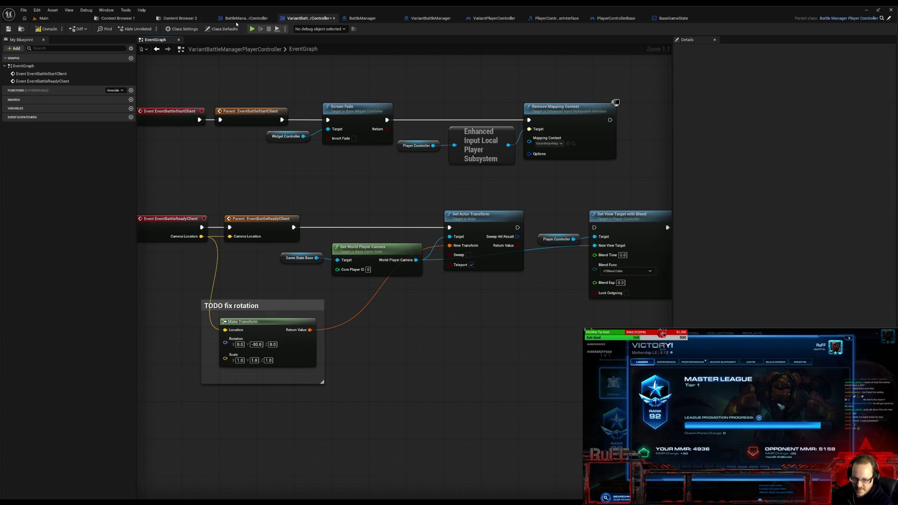
Step: Add a BattleReady function to BattleManagerPlayerController and return to the variant controller
{"action": "left_click", "coordinate": [237, 19]}
{"action": "left_click", "coordinate": [131, 105]}
{"action": "type", "text": "BattleRE"}
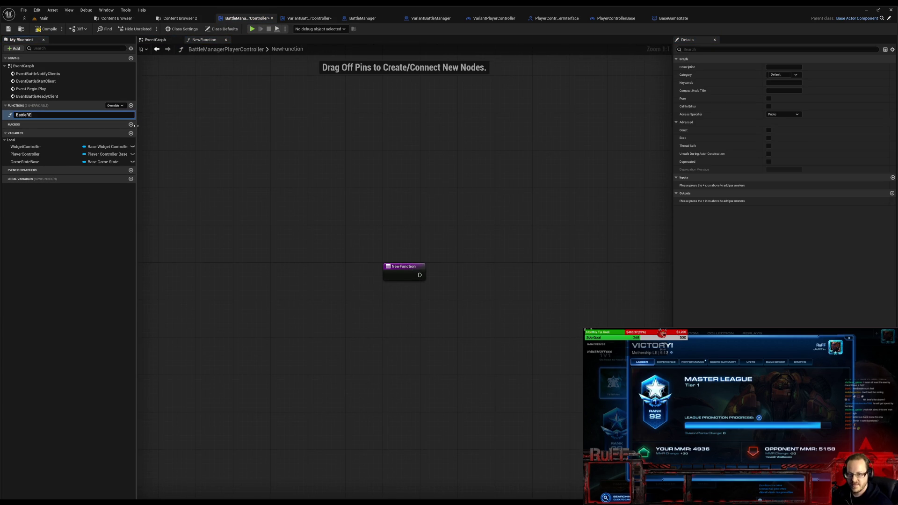
{"action": "type", "text": "ady"}
{"action": "key", "text": "Return"}
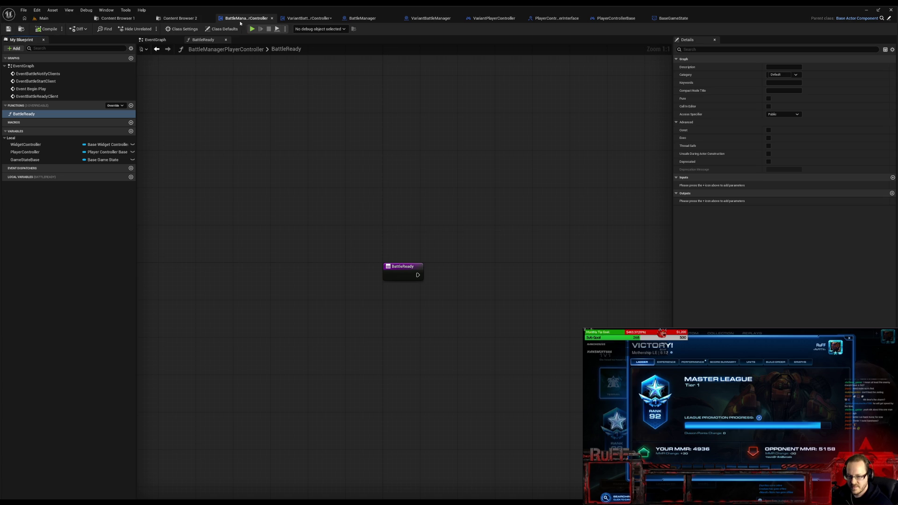
{"action": "left_click", "coordinate": [306, 18]}
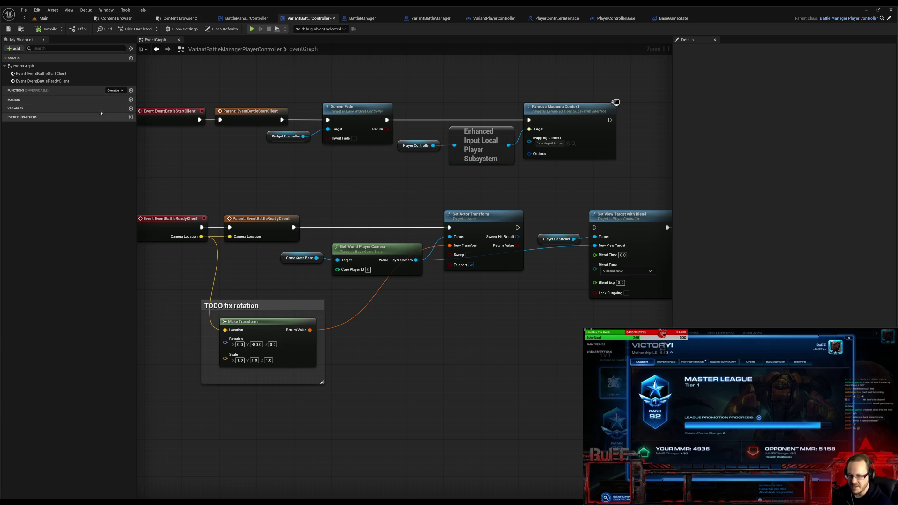
{"action": "left_click", "coordinate": [115, 91]}
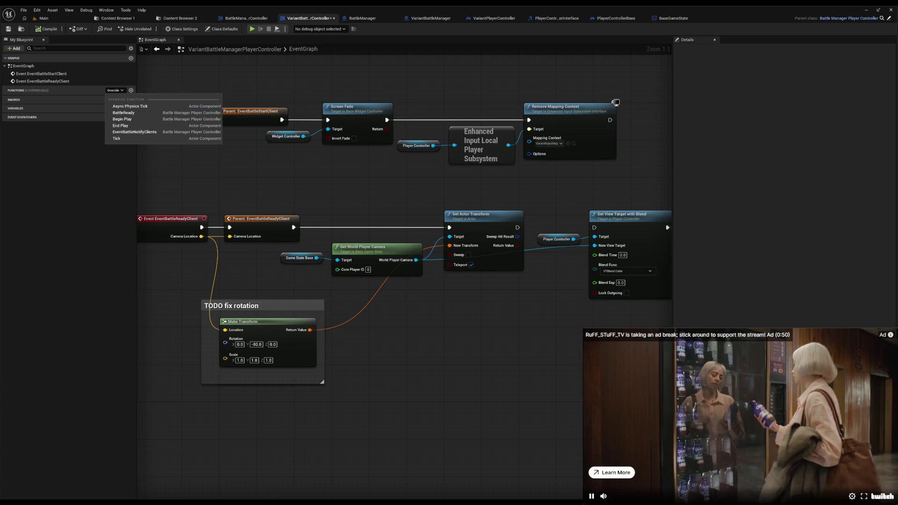
{"action": "left_click", "coordinate": [805, 503]}
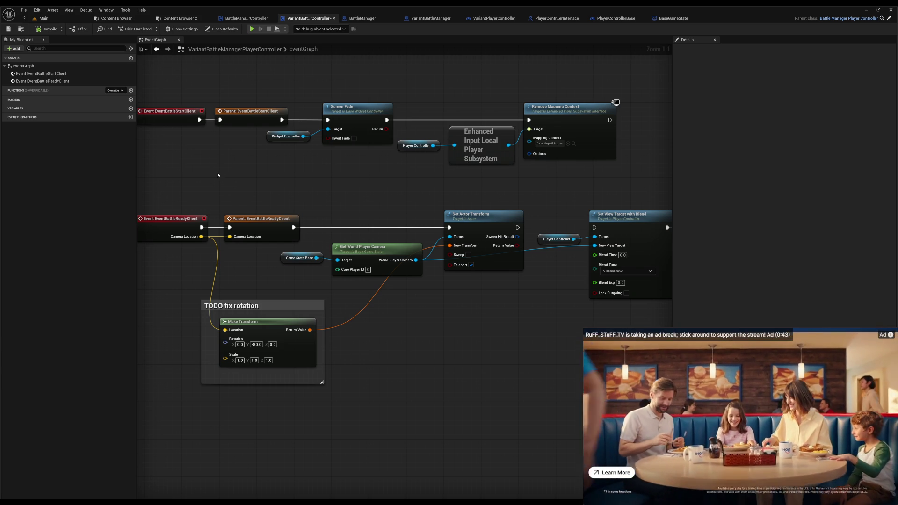
{"action": "left_click_drag", "start_coordinate": [279, 185], "coordinate": [343, 181]}
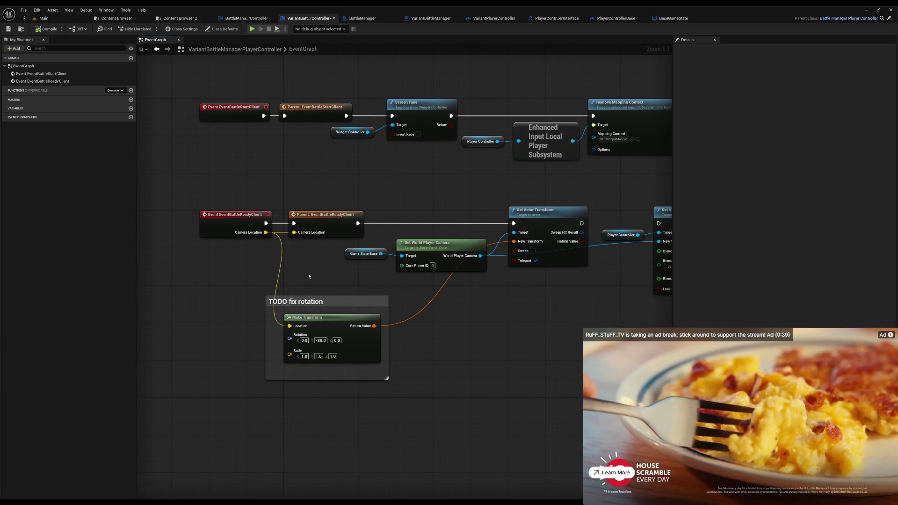
{"action": "left_click_drag", "start_coordinate": [516, 303], "coordinate": [422, 300]}
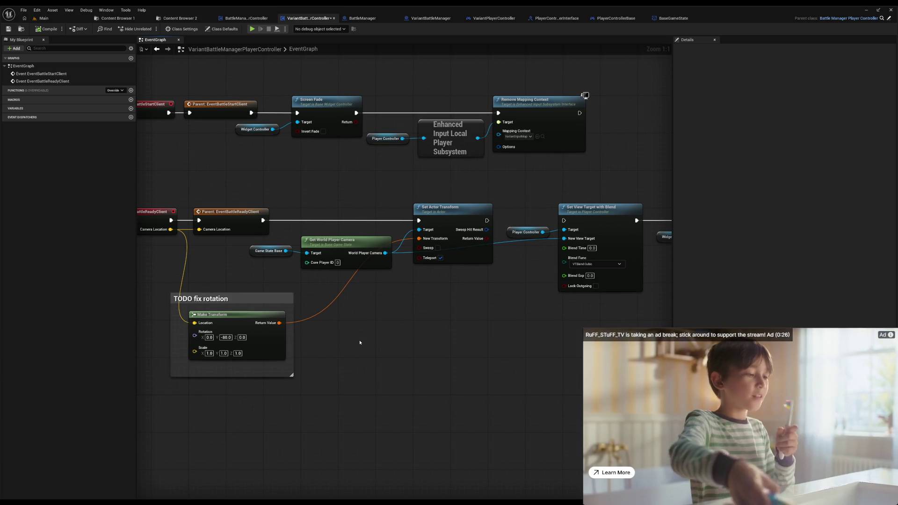
Step: Add a Get Player Core ID message node via a temporary Self reference, then remove Self
{"action": "right_click", "coordinate": [360, 342]}
{"action": "type", "text": "self"}
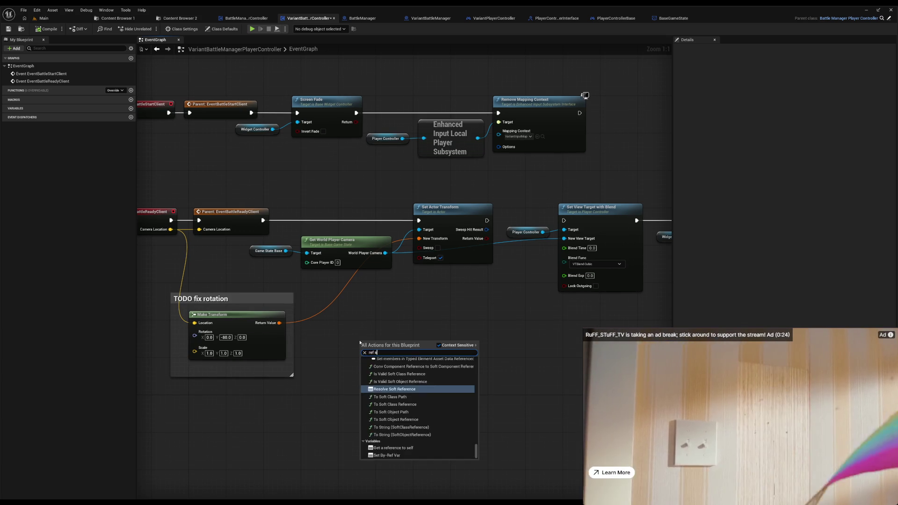
{"action": "key", "text": "Return"}
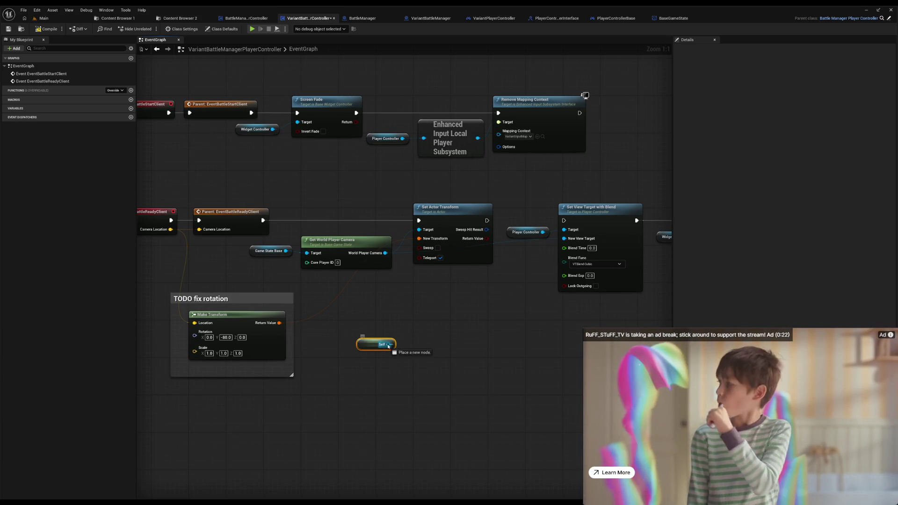
{"action": "left_click_drag", "start_coordinate": [386, 345], "coordinate": [425, 342]}
{"action": "type", "text": "get"}
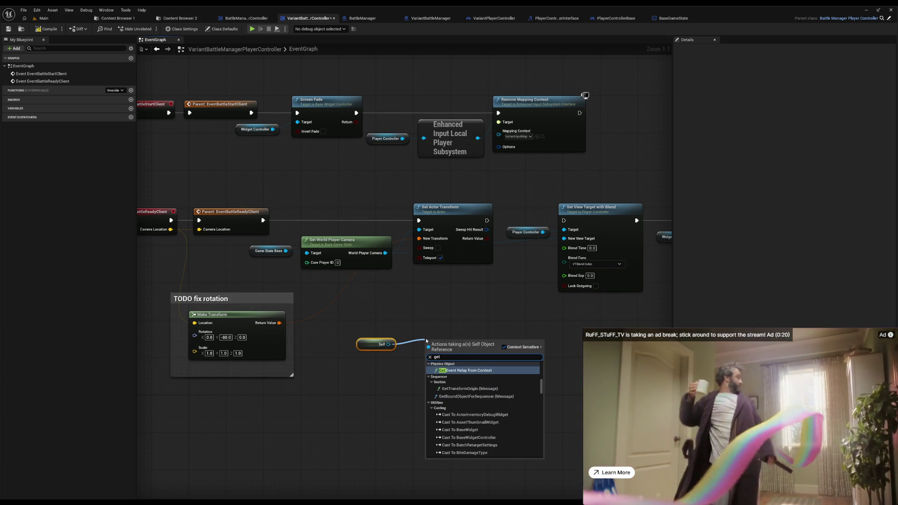
{"action": "type", "text": " core"}
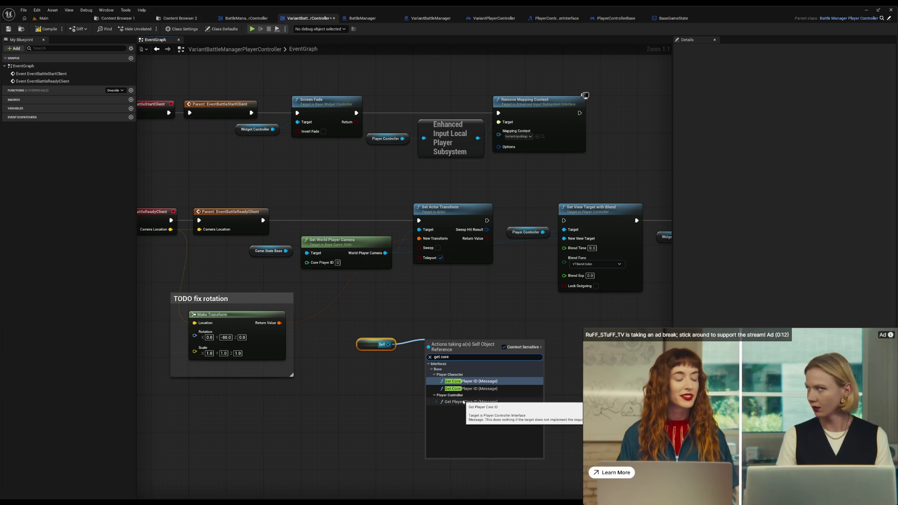
{"action": "left_click", "coordinate": [463, 401]}
{"action": "key", "text": "Delete"}
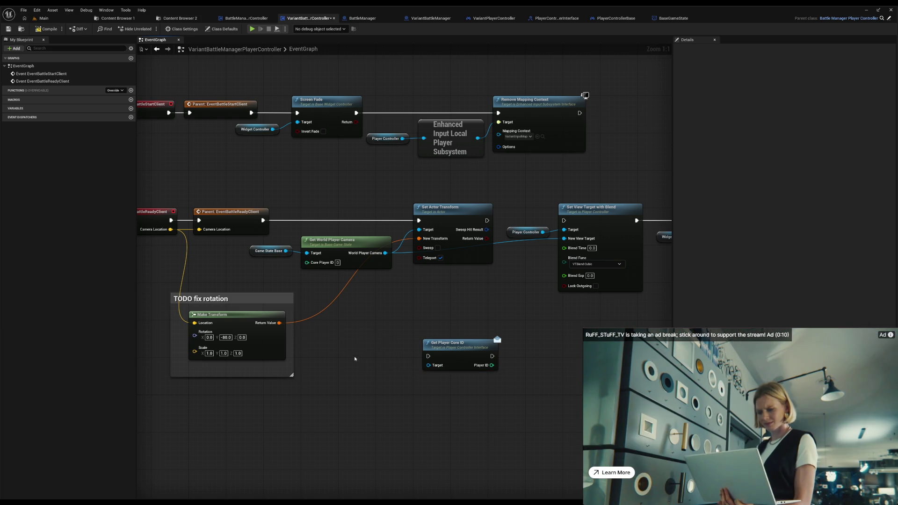
{"action": "left_click", "coordinate": [131, 48]}
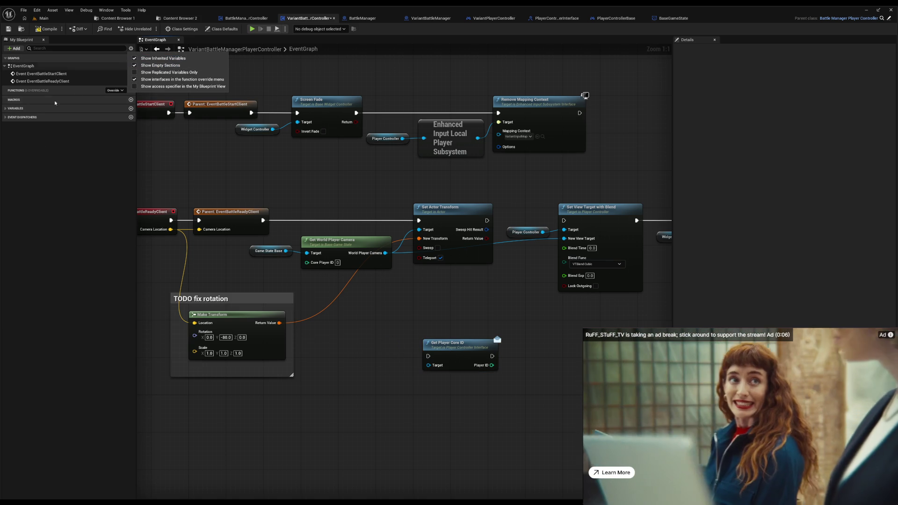
Step: Place a PlayerController variable getter in the event graph
{"action": "left_click", "coordinate": [7, 110]}
{"action": "left_click", "coordinate": [8, 109]}
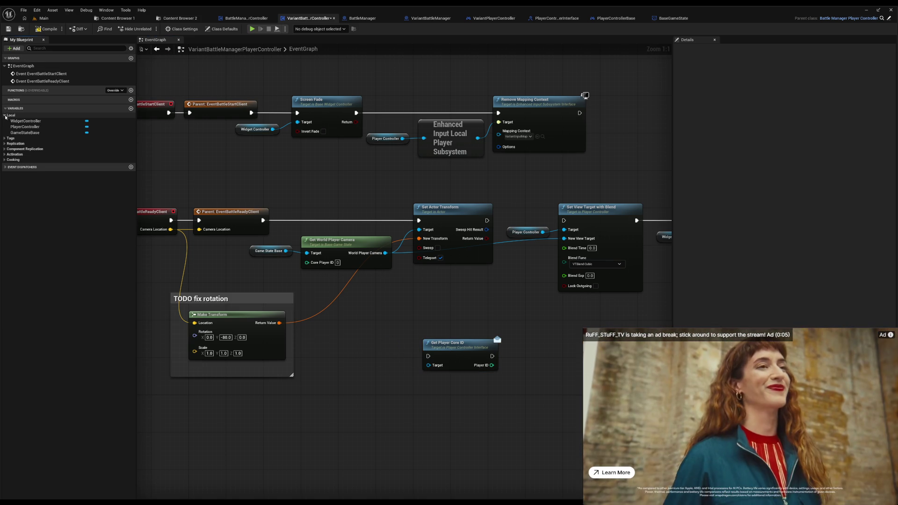
{"action": "left_click_drag", "start_coordinate": [21, 126], "coordinate": [365, 361]}
{"action": "left_click", "coordinate": [383, 366]}
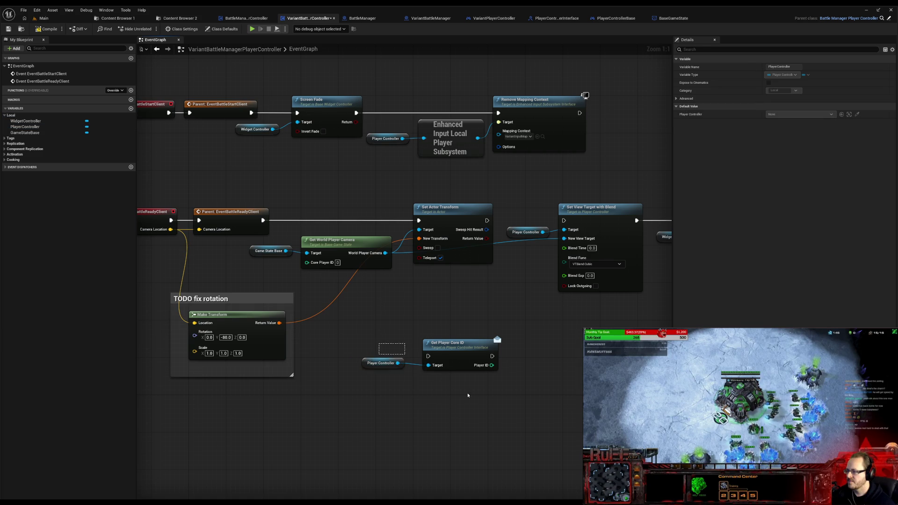
Step: Connect Player Controller to the message Target and add a Get Player Core ID node from it
{"action": "left_click", "coordinate": [438, 361]}
{"action": "left_click", "coordinate": [400, 368], "text": "ctrl"}
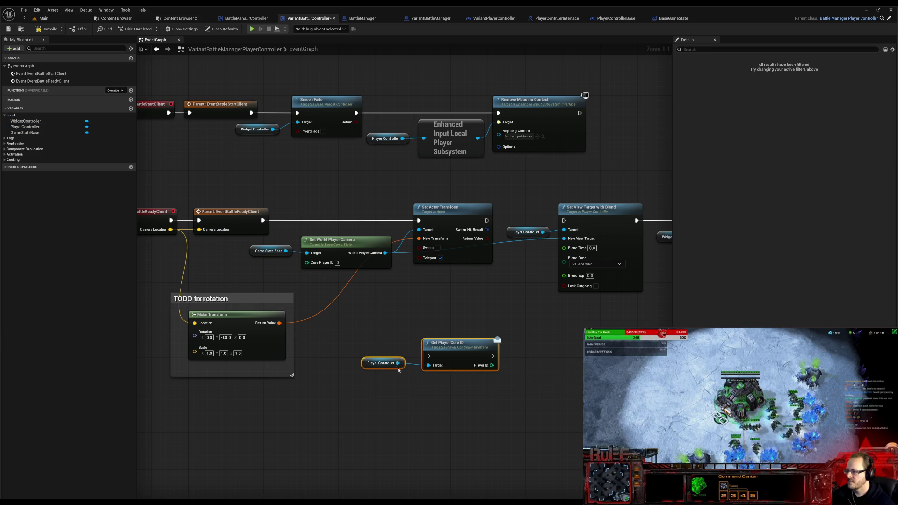
{"action": "left_click_drag", "start_coordinate": [398, 363], "coordinate": [419, 398]}
{"action": "type", "text": "get"}
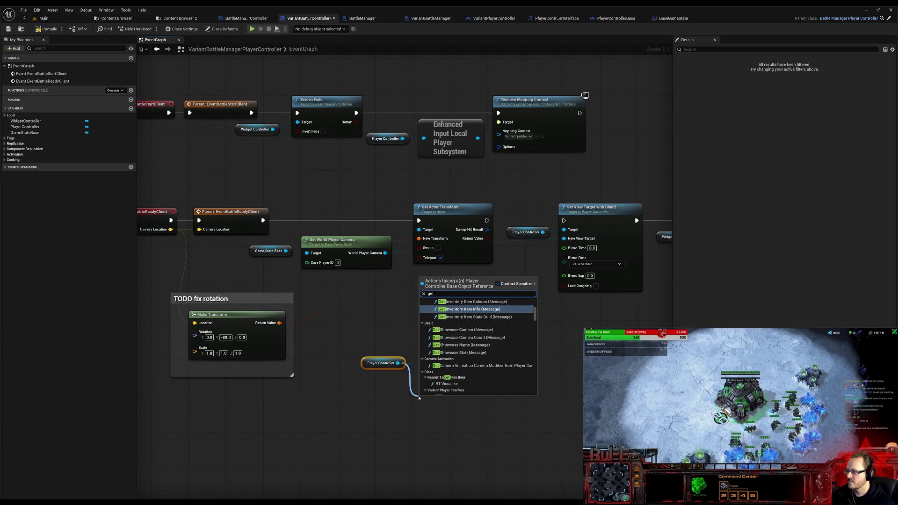
{"action": "type", "text": " core"}
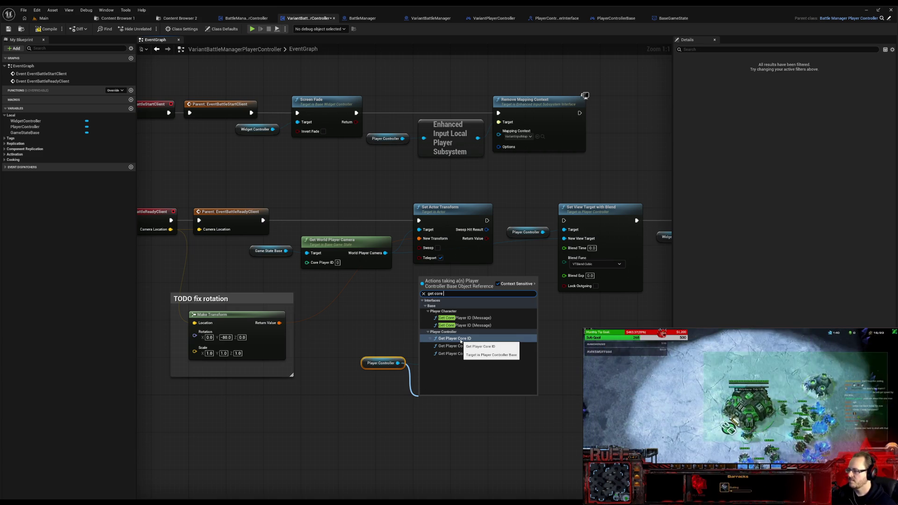
{"action": "left_click", "coordinate": [460, 340]}
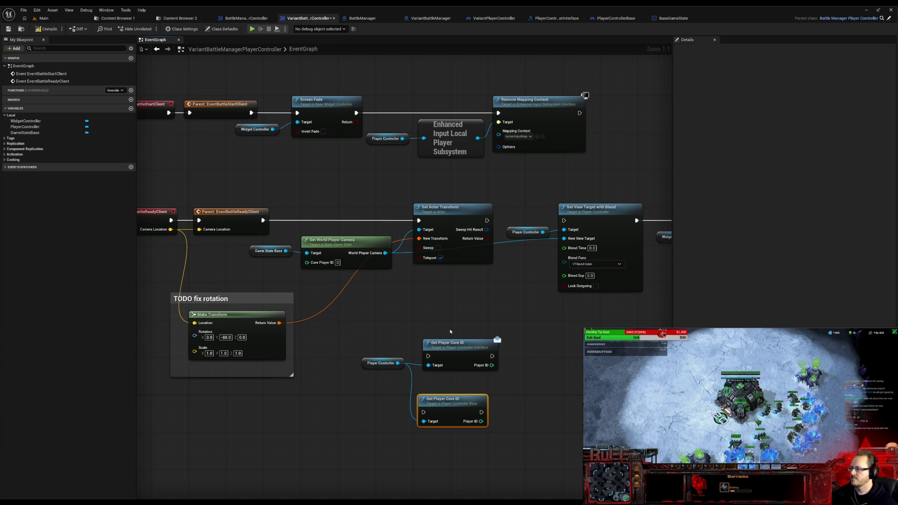
Step: Delete the interface Get Player Core ID node and reposition the base node and event nodes
{"action": "key", "text": "Delete"}
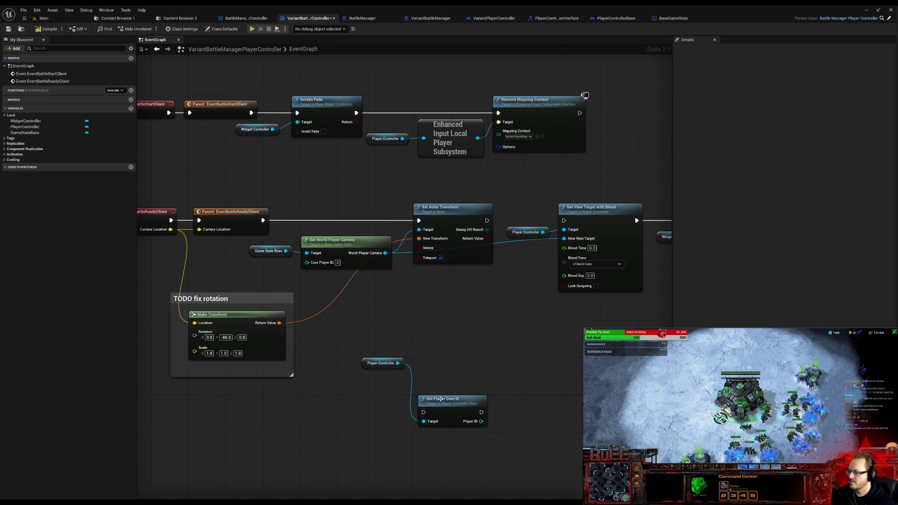
{"action": "left_click_drag", "start_coordinate": [440, 400], "coordinate": [439, 325]}
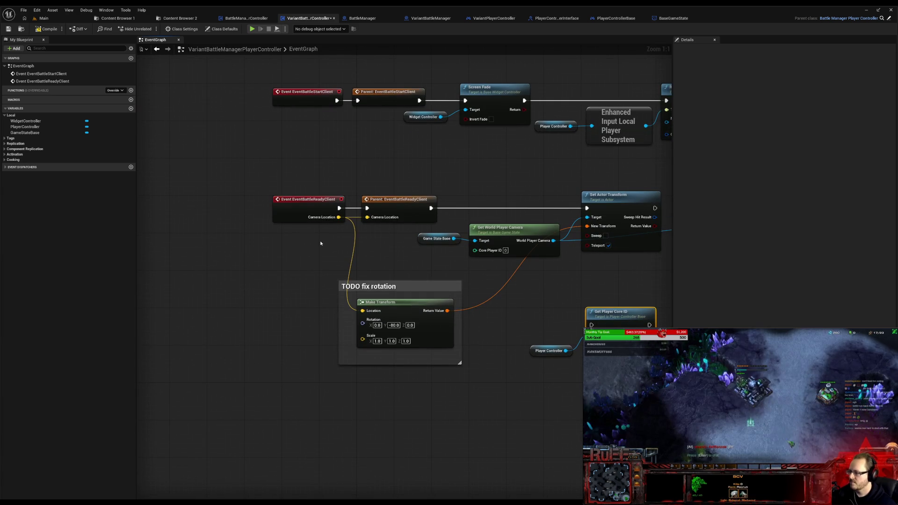
{"action": "mouse_move", "coordinate": [255, 160]}
{"action": "left_mouse_down"}
{"action": "mouse_move", "coordinate": [392, 207]}
{"action": "mouse_move", "coordinate": [239, 207]}
{"action": "left_mouse_up"}
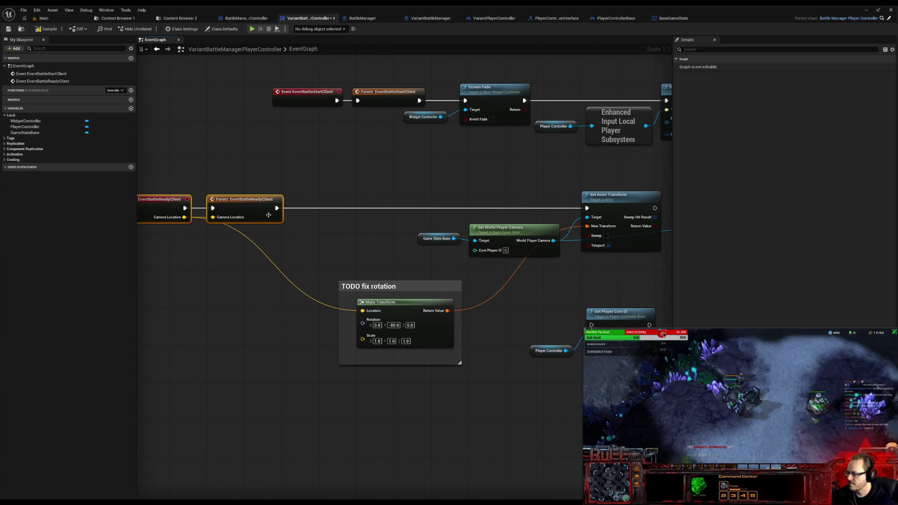
{"action": "mouse_move", "coordinate": [523, 360]}
{"action": "left_mouse_down"}
{"action": "mouse_move", "coordinate": [614, 322]}
{"action": "mouse_move", "coordinate": [384, 207]}
{"action": "left_mouse_up"}
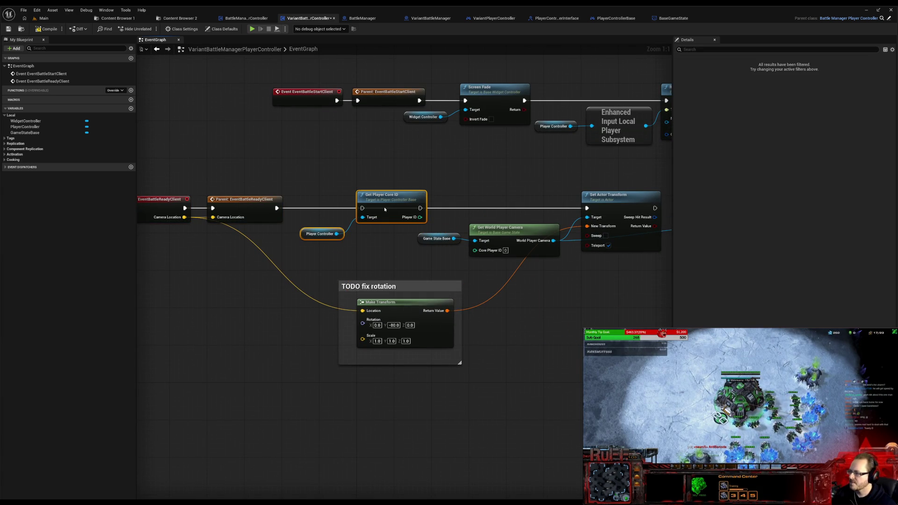
Step: Chain Parent call into Get Player Core ID then Set Actor Transform, breaking its Target link
{"action": "left_click_drag", "start_coordinate": [298, 211], "coordinate": [362, 208]}
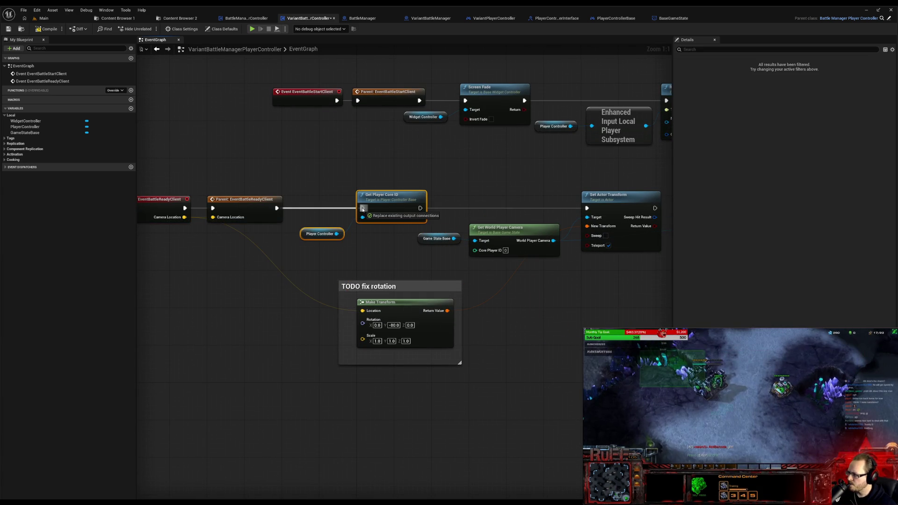
{"action": "mouse_move", "coordinate": [420, 217]}
{"action": "left_mouse_down"}
{"action": "mouse_move", "coordinate": [475, 250]}
{"action": "mouse_move", "coordinate": [577, 220]}
{"action": "mouse_move", "coordinate": [587, 207]}
{"action": "mouse_move", "coordinate": [477, 175]}
{"action": "mouse_move", "coordinate": [383, 186]}
{"action": "left_mouse_up"}
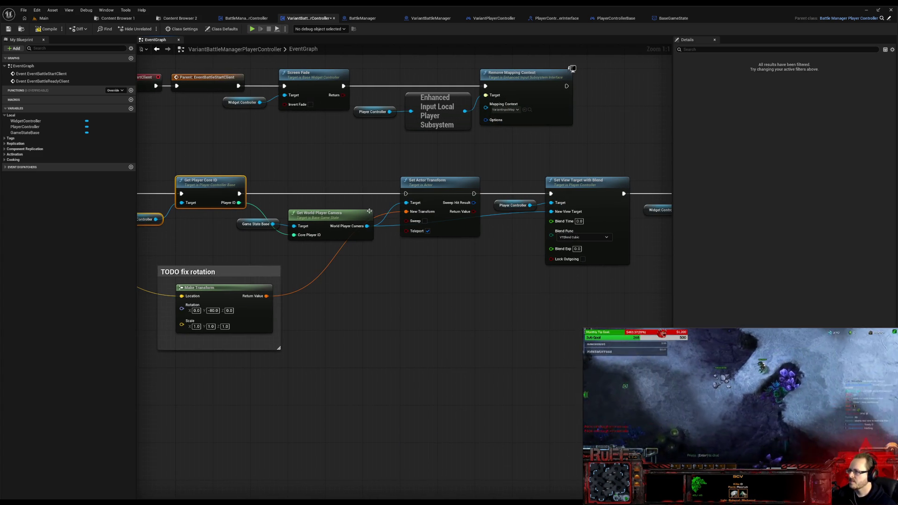
{"action": "left_click", "coordinate": [406, 203], "text": "alt"}
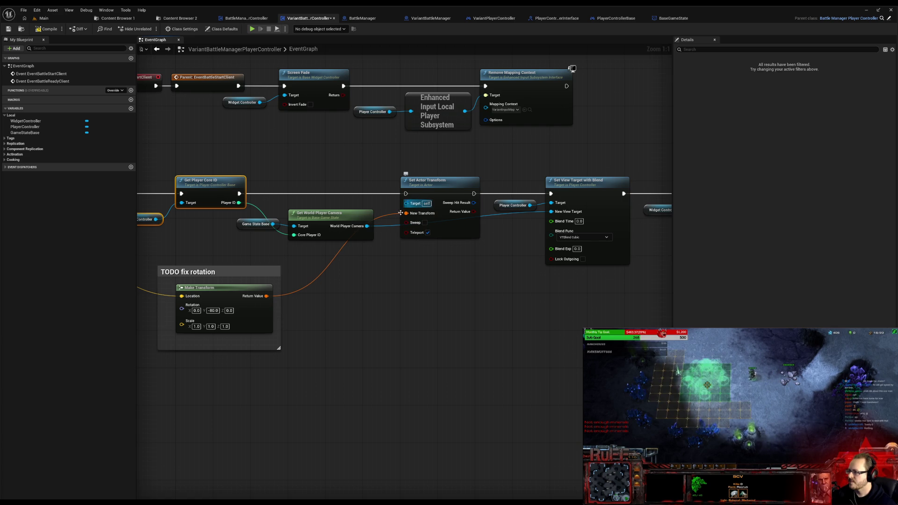
{"action": "left_click", "coordinate": [436, 192]}
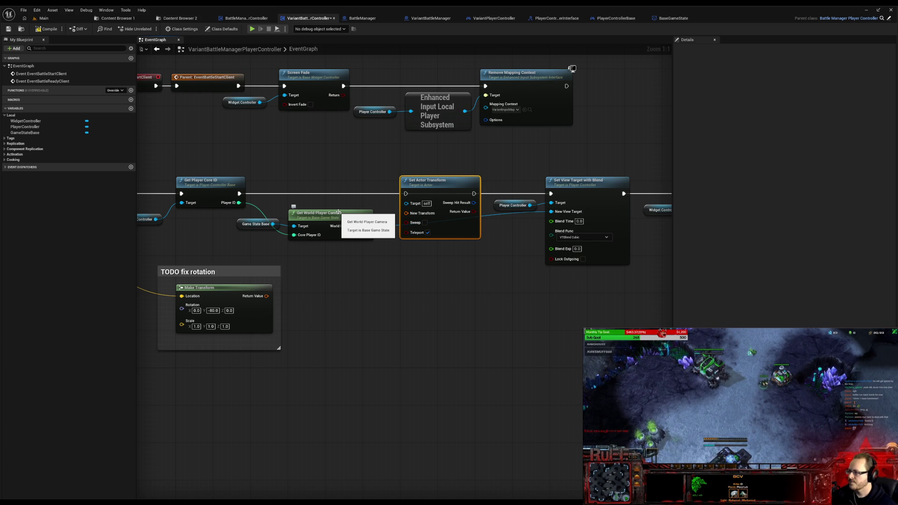
Step: Give BattleManagerPlayerController's BattleReady function a Boolean output named Return
{"action": "left_click", "coordinate": [256, 18]}
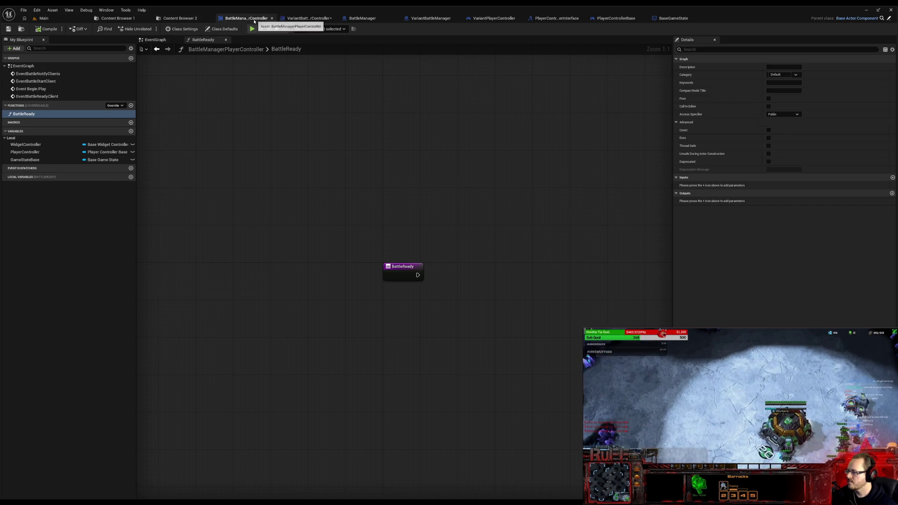
{"action": "left_click", "coordinate": [28, 114]}
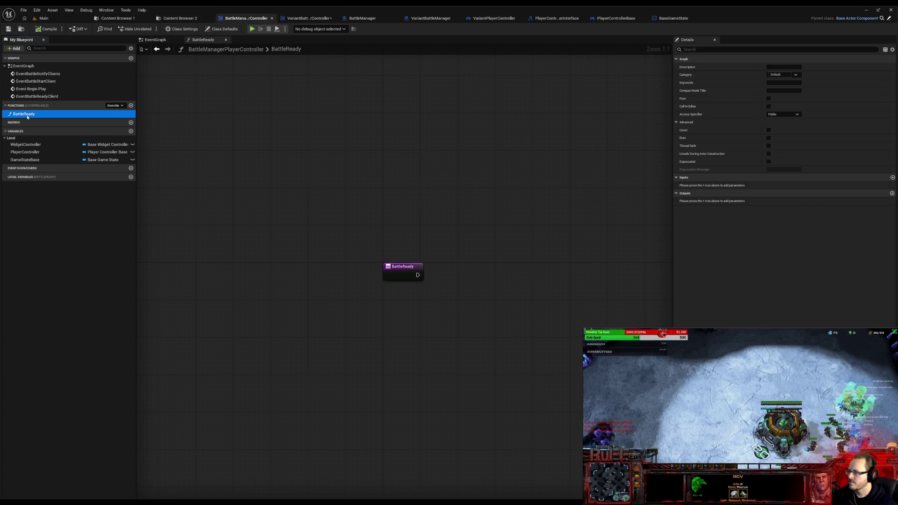
{"action": "left_click", "coordinate": [892, 194]}
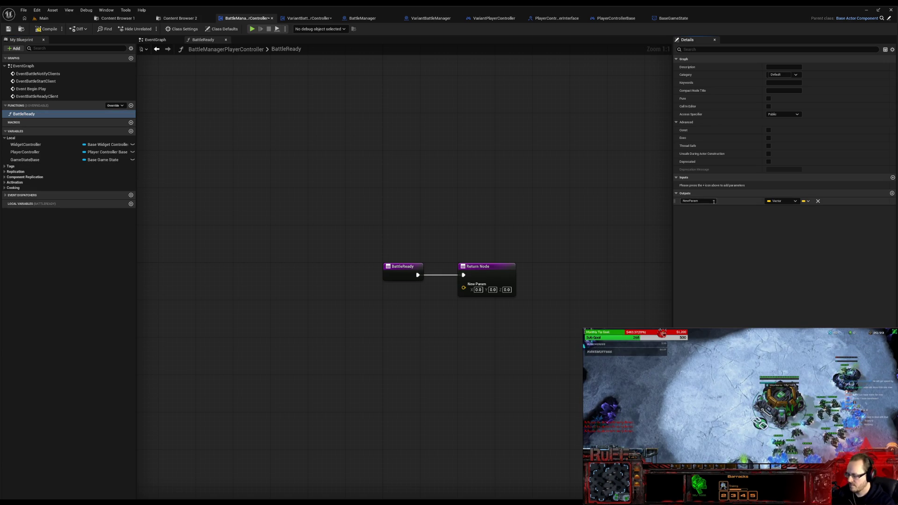
{"action": "left_click", "coordinate": [784, 202]}
{"action": "left_click", "coordinate": [778, 219]}
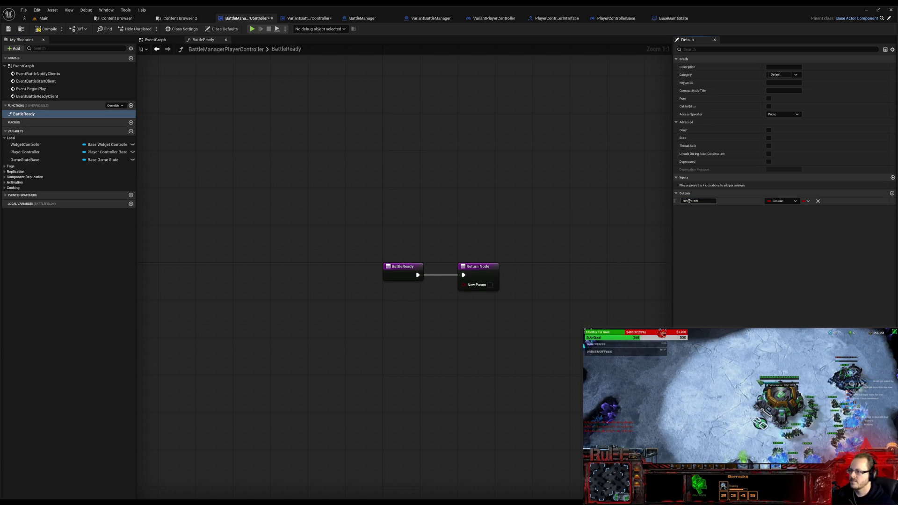
{"action": "left_click", "coordinate": [689, 201]}
{"action": "type", "text": "turn"}
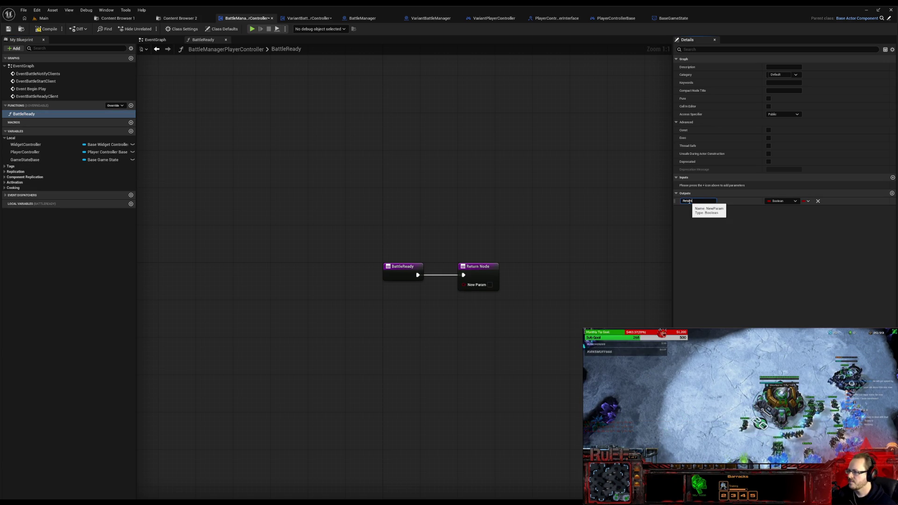
{"action": "key", "text": "Return"}
{"action": "left_click_drag", "start_coordinate": [486, 279], "coordinate": [588, 278]}
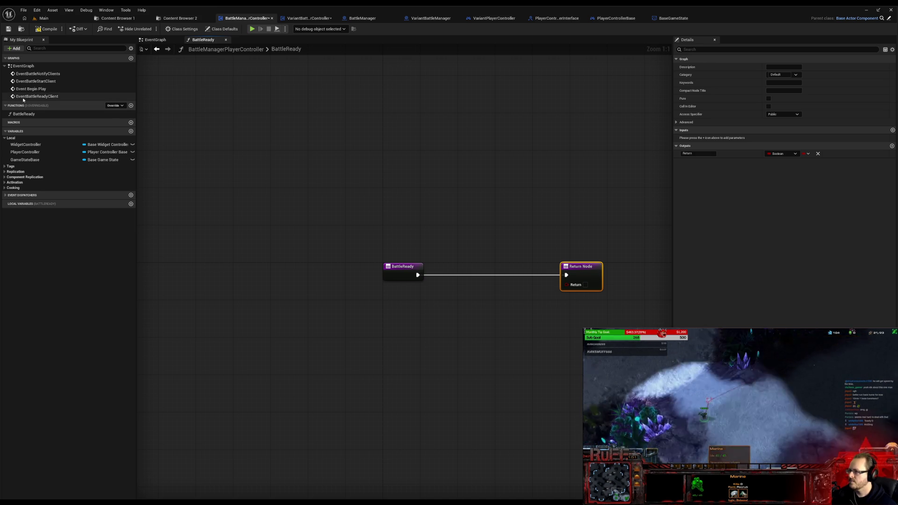
Step: Insert an Event Battle Ready Client call on the wire and remove the event's CameraLocation input
{"action": "left_click_drag", "start_coordinate": [28, 96], "coordinate": [460, 302]}
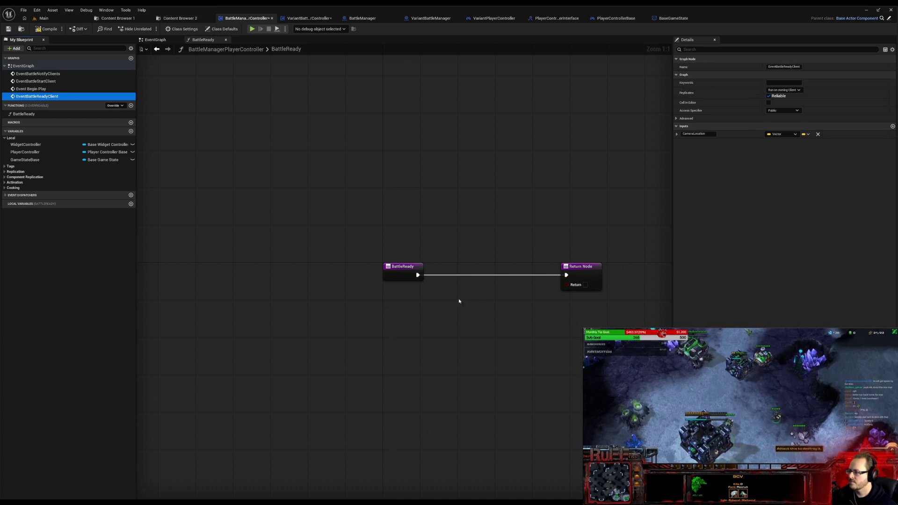
{"action": "left_click", "coordinate": [523, 323]}
{"action": "left_click_drag", "start_coordinate": [495, 288], "coordinate": [494, 272]}
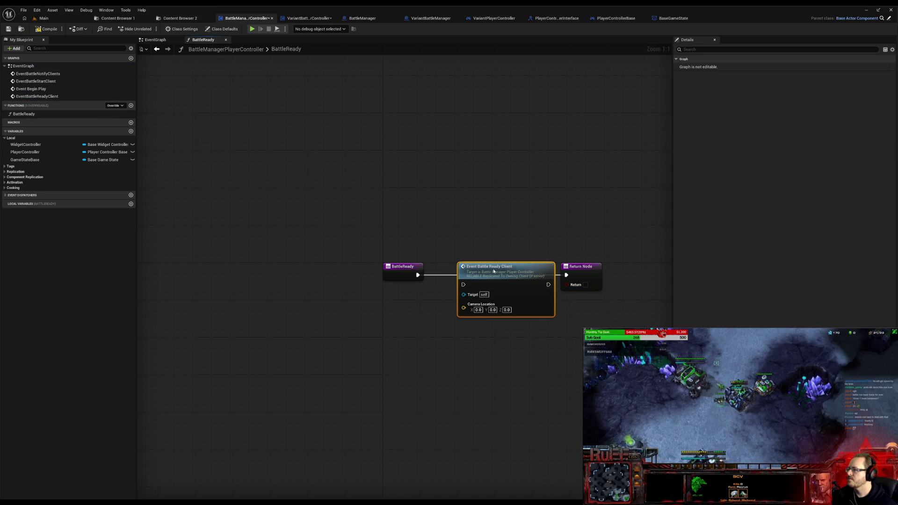
{"action": "double_click", "coordinate": [494, 271]}
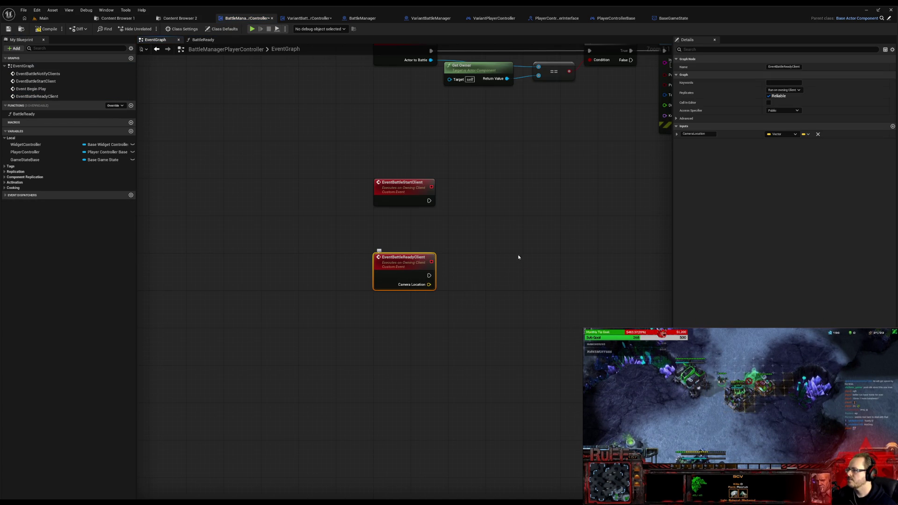
{"action": "left_click", "coordinate": [818, 133]}
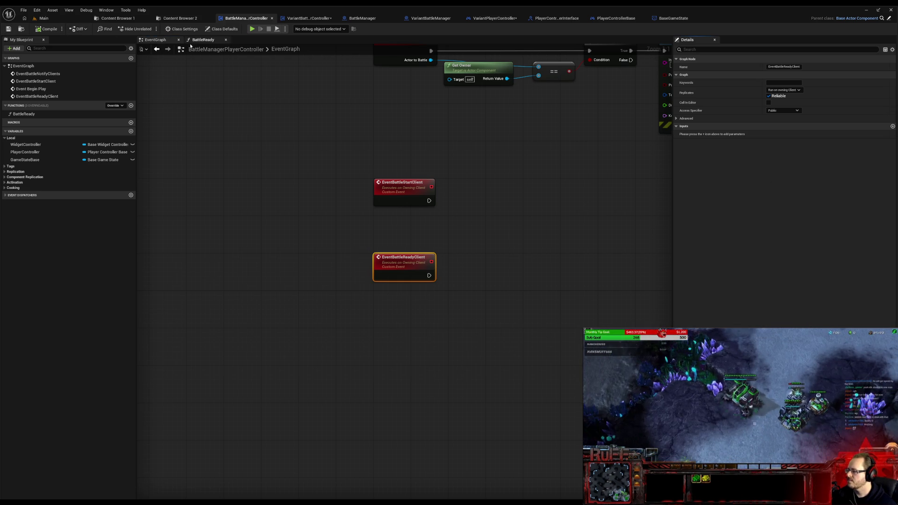
Step: Check the variant controller graph, then reopen BattleManagerPlayerController's BattleReady function
{"action": "left_click", "coordinate": [314, 18]}
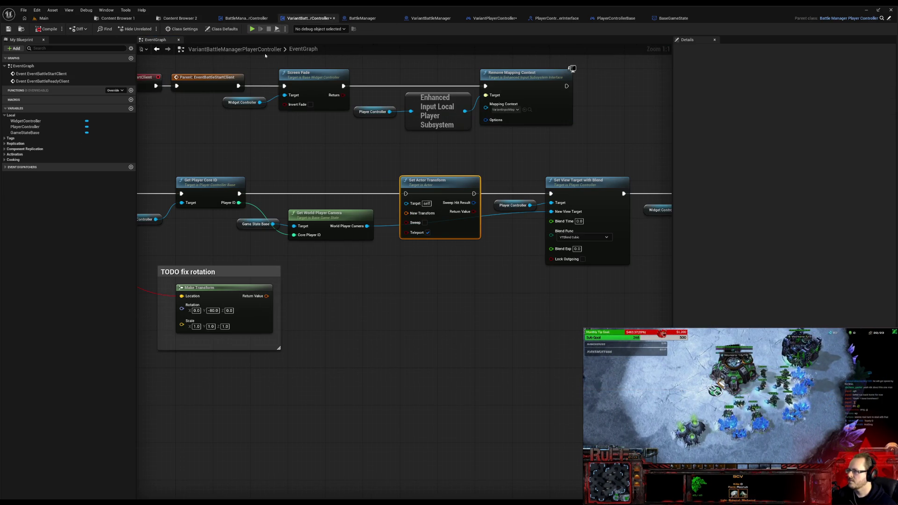
{"action": "left_click", "coordinate": [240, 20]}
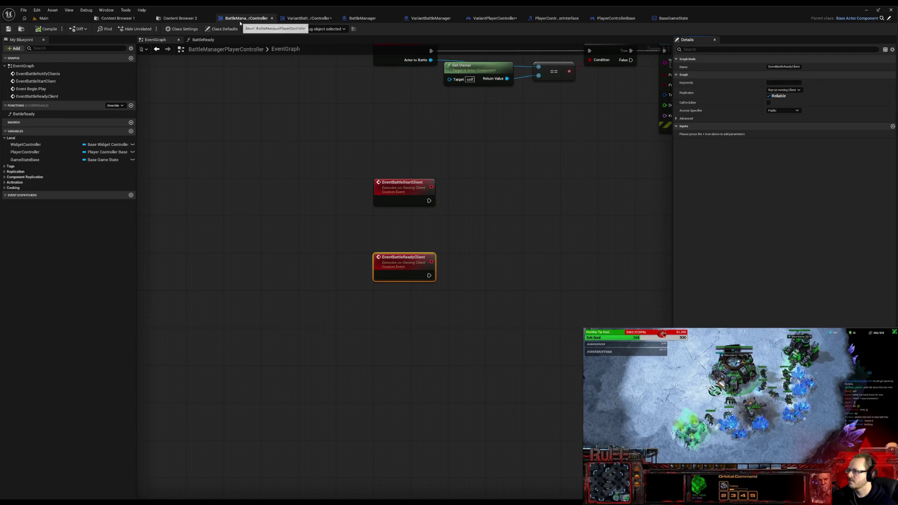
{"action": "double_click", "coordinate": [33, 114]}
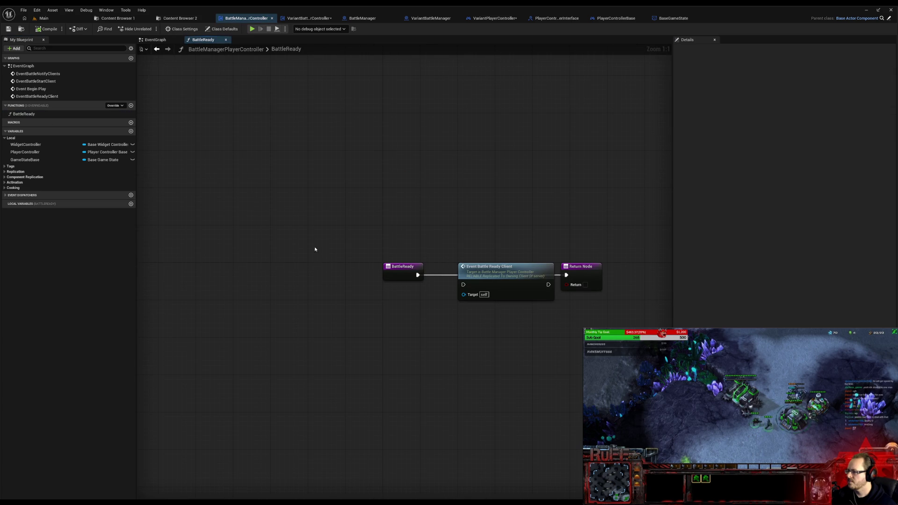
Step: Rearrange the BattleReady graph, rewiring the Battle Ready Client call to the Return Node
{"action": "left_click_drag", "start_coordinate": [499, 275], "coordinate": [479, 264]}
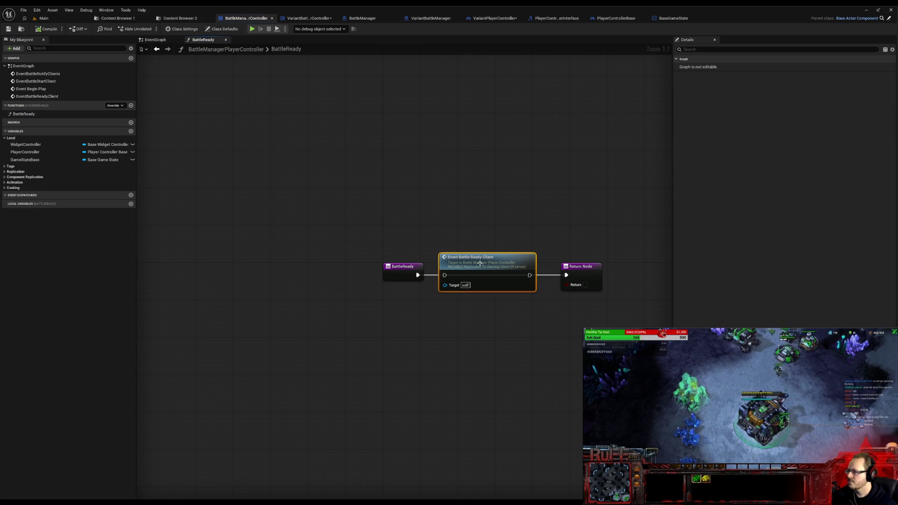
{"action": "left_click", "coordinate": [529, 275], "text": "alt"}
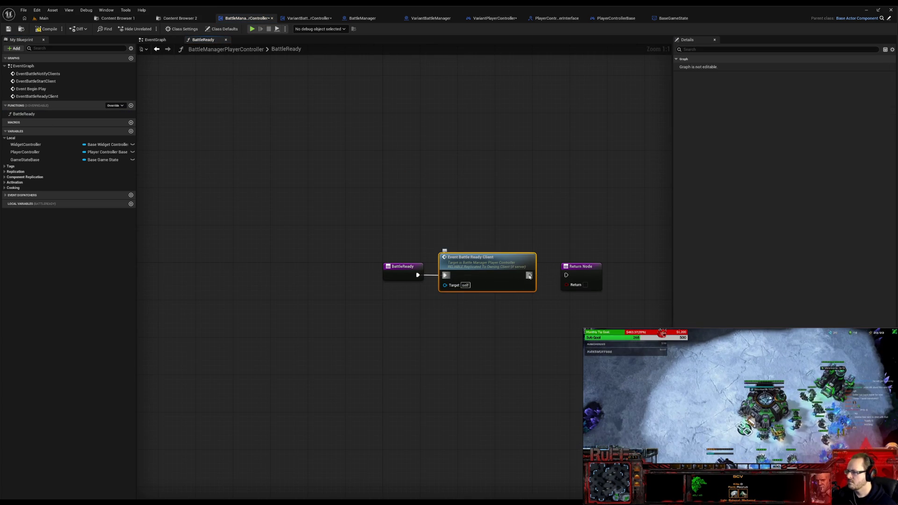
{"action": "left_click_drag", "start_coordinate": [529, 276], "coordinate": [565, 275]}
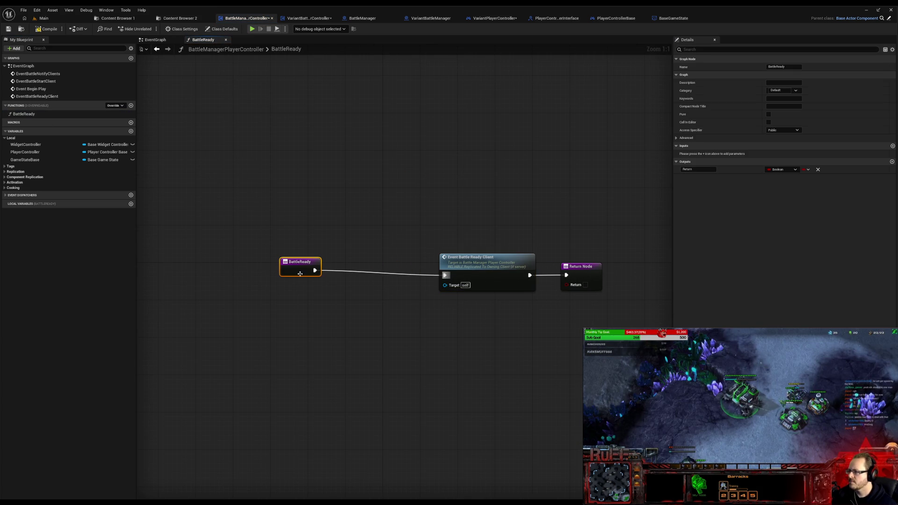
{"action": "left_click_drag", "start_coordinate": [398, 273], "coordinate": [279, 267]}
Step: Add a Vector input named CameraLocation to the BattleReady function
{"action": "left_click", "coordinate": [893, 147]}
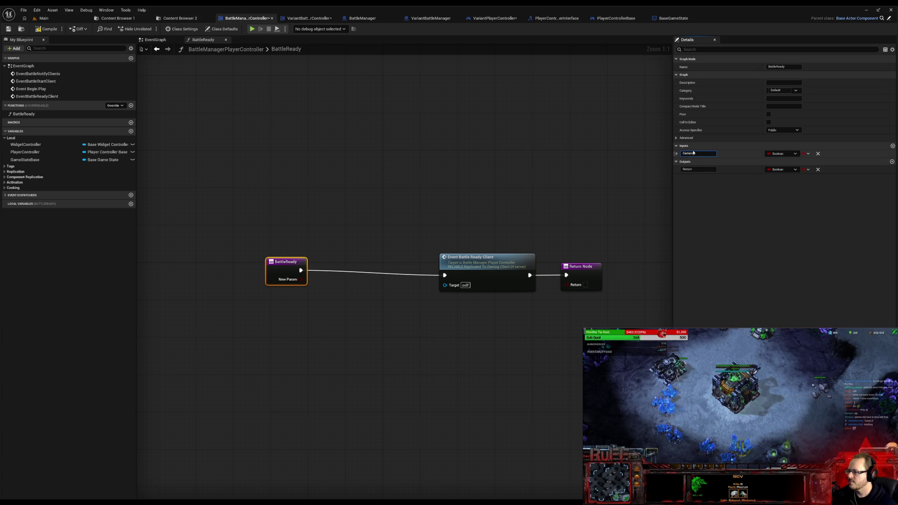
{"action": "left_click", "coordinate": [781, 153]}
{"action": "left_click", "coordinate": [782, 214]}
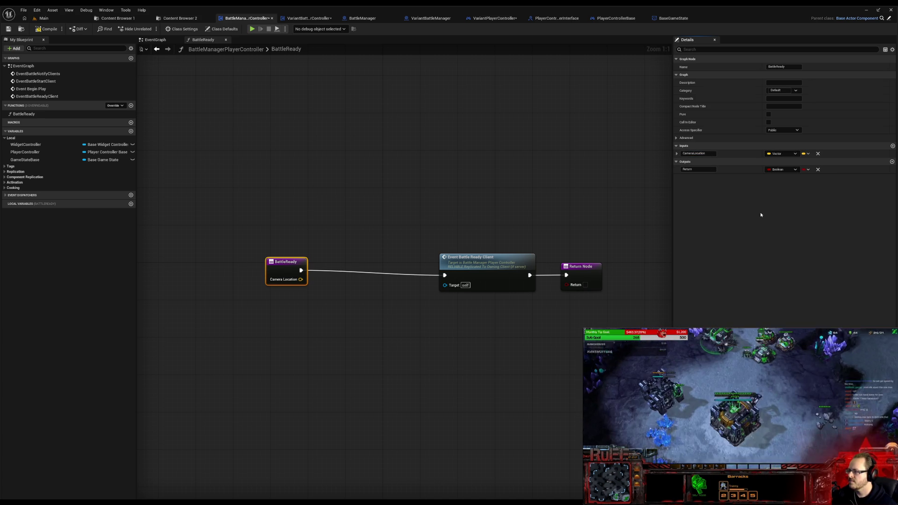
{"action": "left_click_drag", "start_coordinate": [277, 273], "coordinate": [203, 278]}
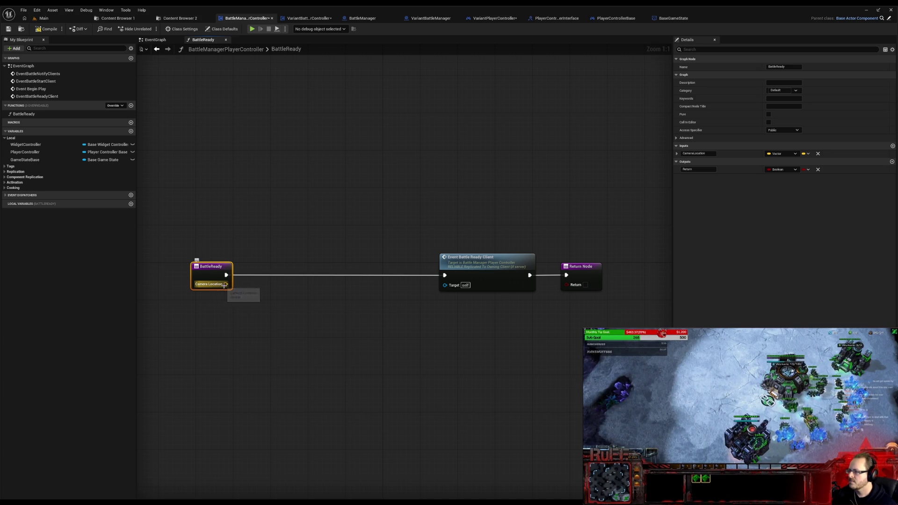
{"action": "left_click", "coordinate": [294, 306]}
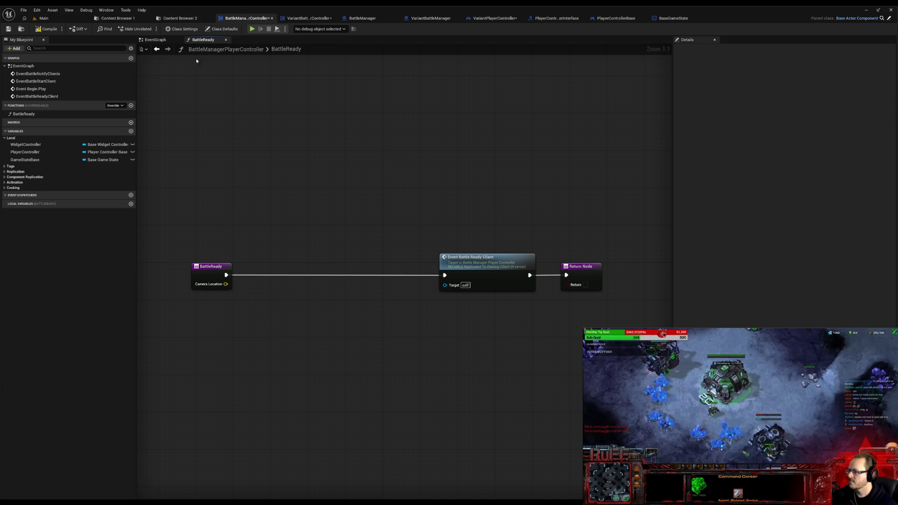
{"action": "left_click", "coordinate": [297, 19]}
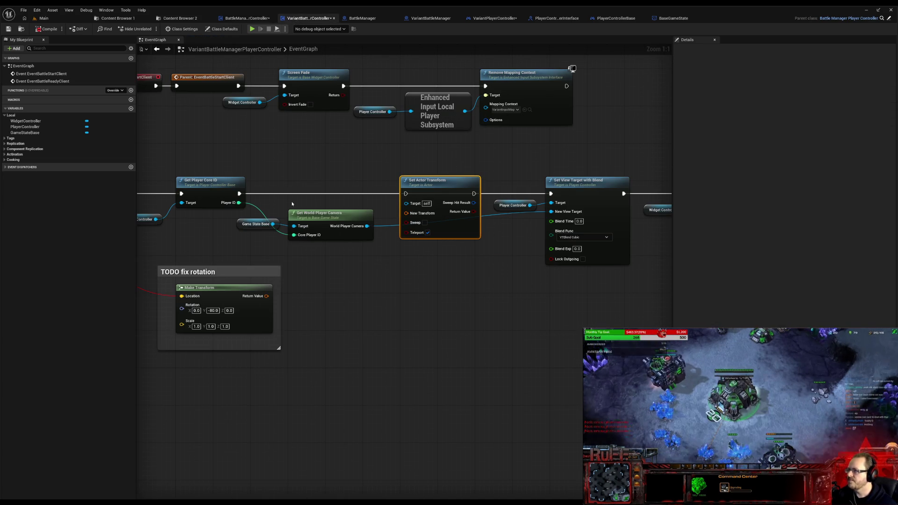
Step: Hide inherited variables in the BattleManagerPlayerController's My Blueprint panel
{"action": "left_click", "coordinate": [237, 19]}
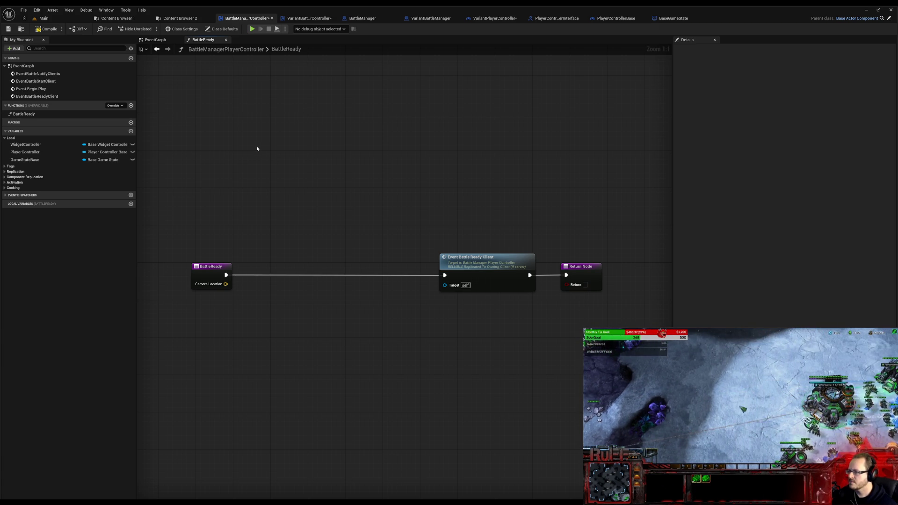
{"action": "left_click_drag", "start_coordinate": [325, 370], "coordinate": [317, 442]}
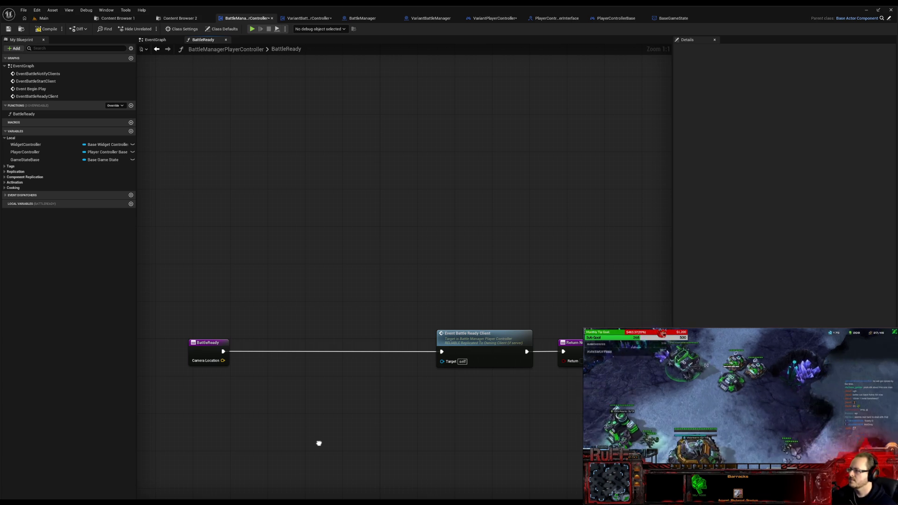
{"action": "left_click_drag", "start_coordinate": [319, 444], "coordinate": [320, 439]}
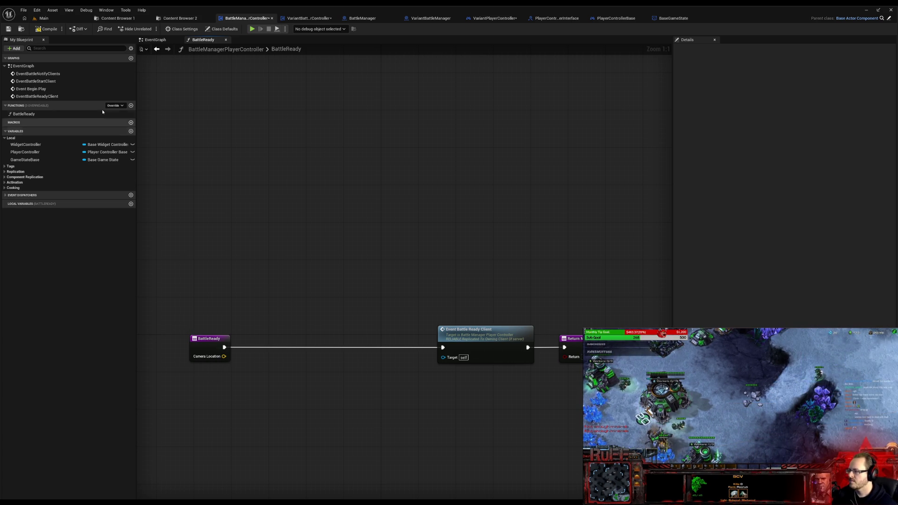
{"action": "left_click", "coordinate": [130, 48]}
{"action": "left_click", "coordinate": [163, 59]}
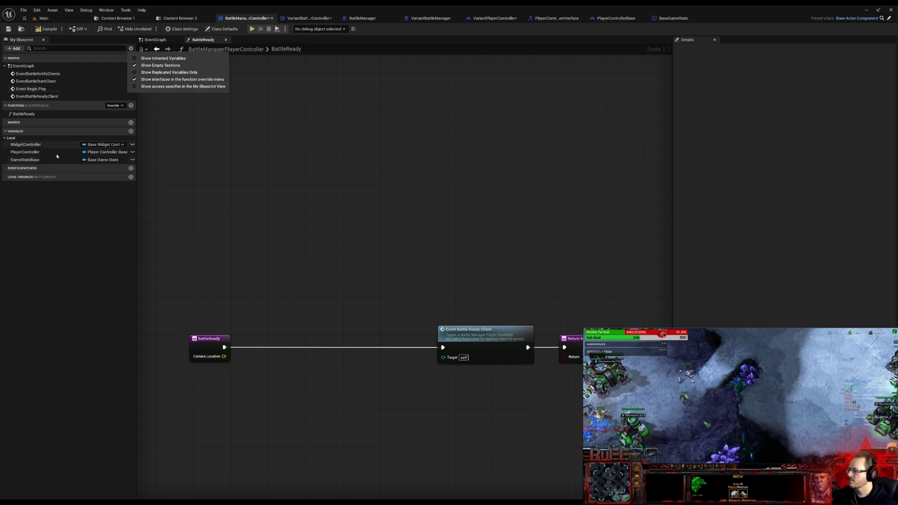
{"action": "left_click", "coordinate": [40, 194]}
Step: Refresh the errored camera location pins on the Variant controller's BattleReadyClient event and jump back to BattleReady
{"action": "left_click", "coordinate": [314, 18]}
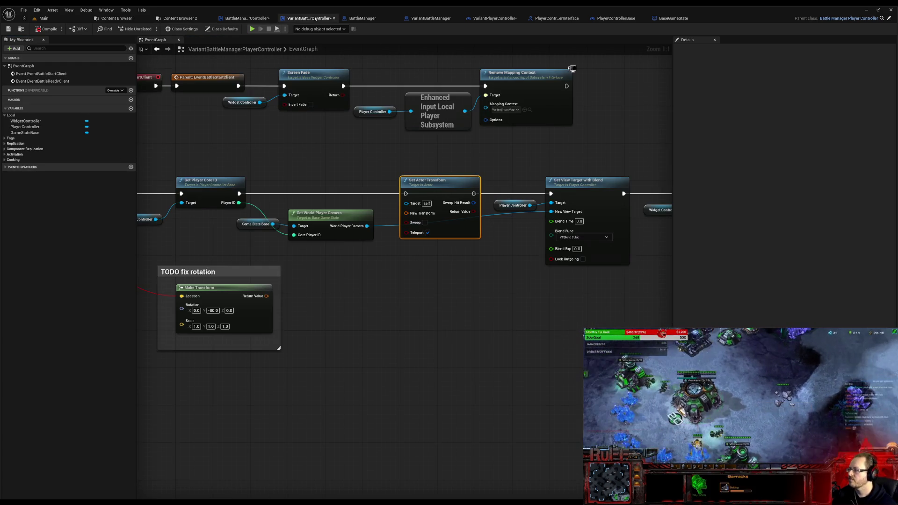
{"action": "left_click_drag", "start_coordinate": [189, 179], "coordinate": [358, 163]}
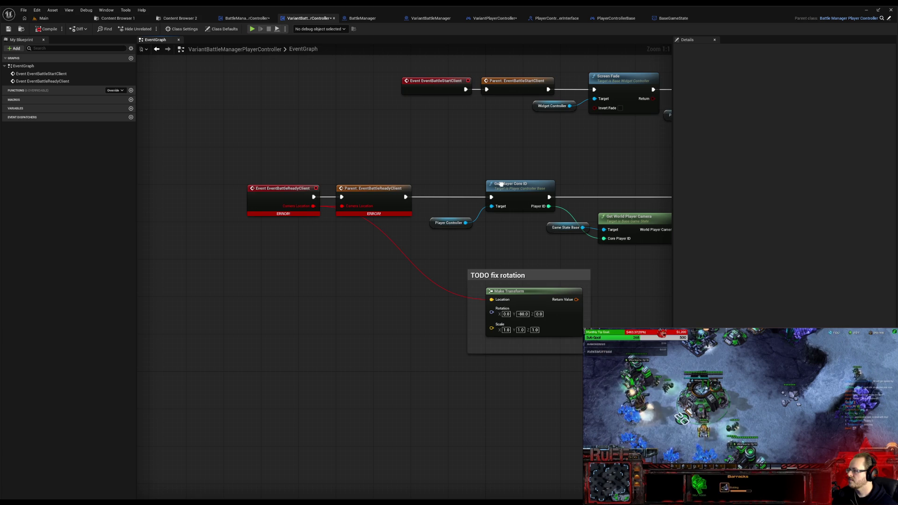
{"action": "left_click_drag", "start_coordinate": [500, 183], "coordinate": [491, 186]}
{"action": "left_click", "coordinate": [308, 210], "text": "alt"}
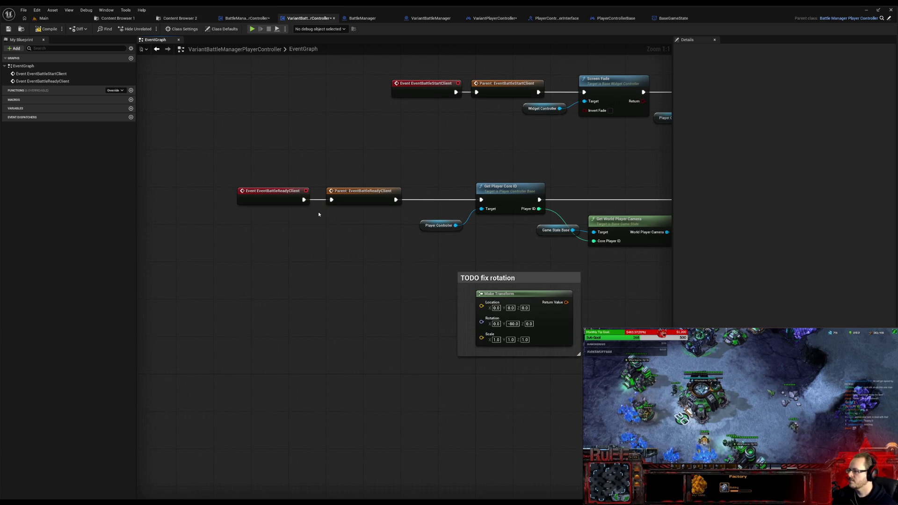
{"action": "left_click_drag", "start_coordinate": [361, 151], "coordinate": [355, 155]}
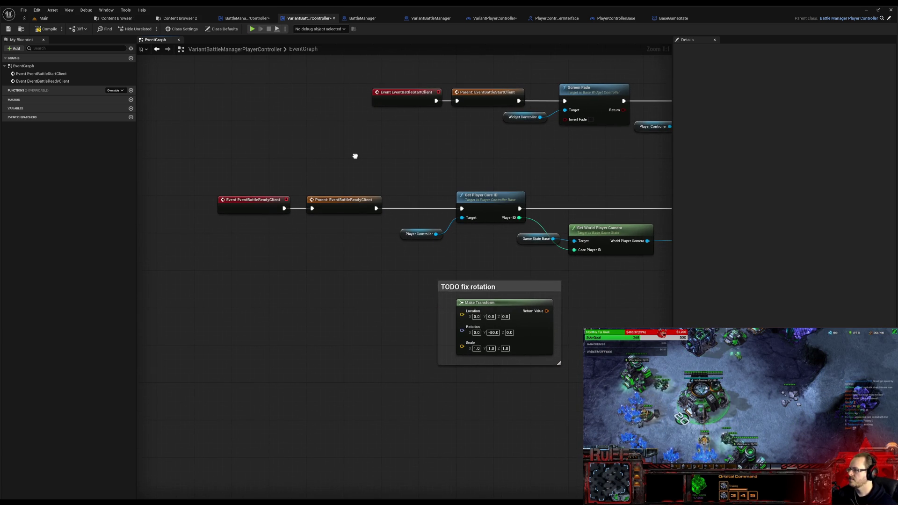
{"action": "double_click", "coordinate": [344, 202]}
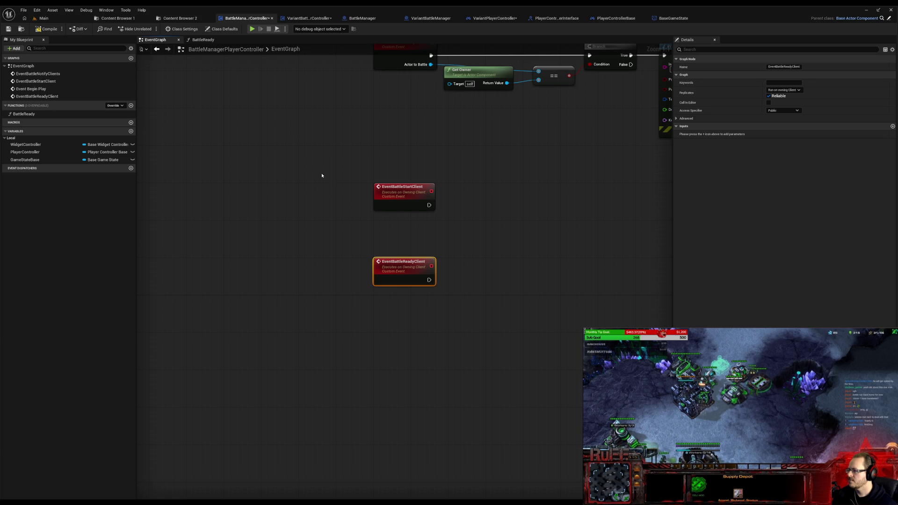
{"action": "double_click", "coordinate": [50, 114]}
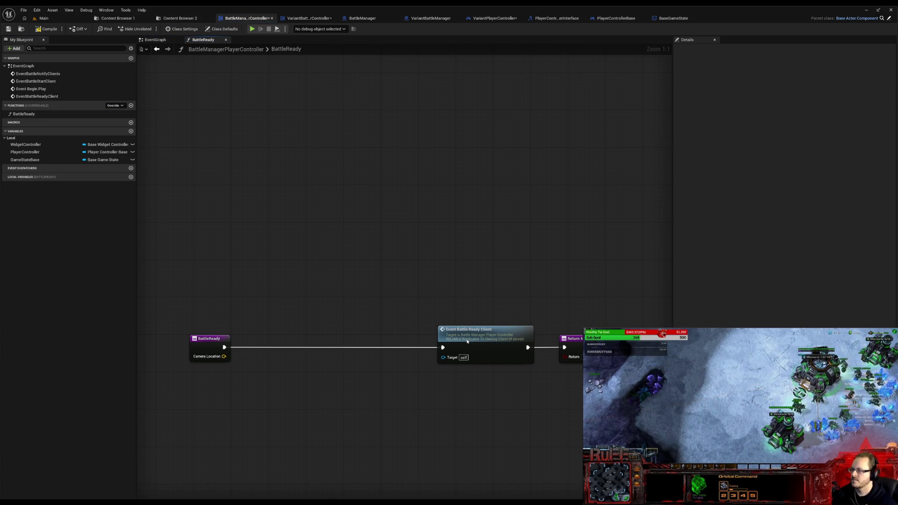
Step: Delete the Battle Ready Client call so BattleReady's entry runs straight into its Return Node
{"action": "left_click_drag", "start_coordinate": [467, 340], "coordinate": [404, 339]}
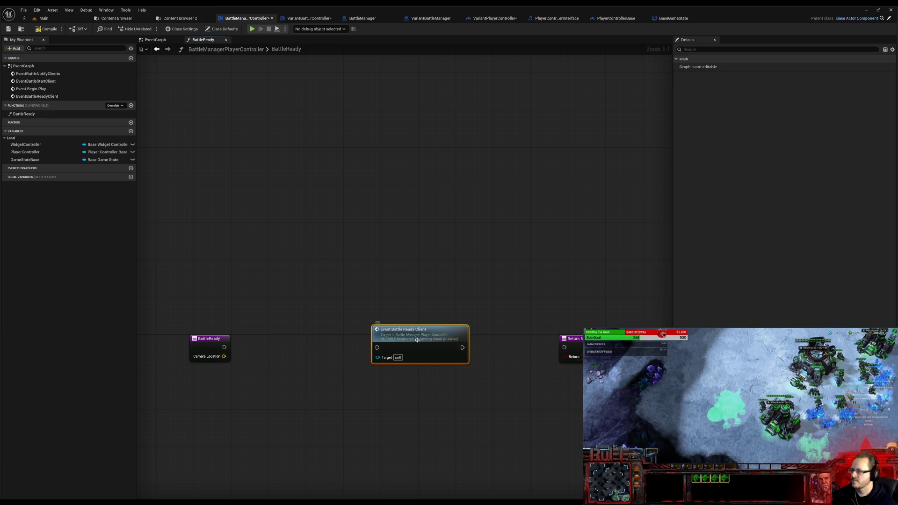
{"action": "key", "text": "Delete"}
{"action": "left_click_drag", "start_coordinate": [570, 343], "coordinate": [223, 349]}
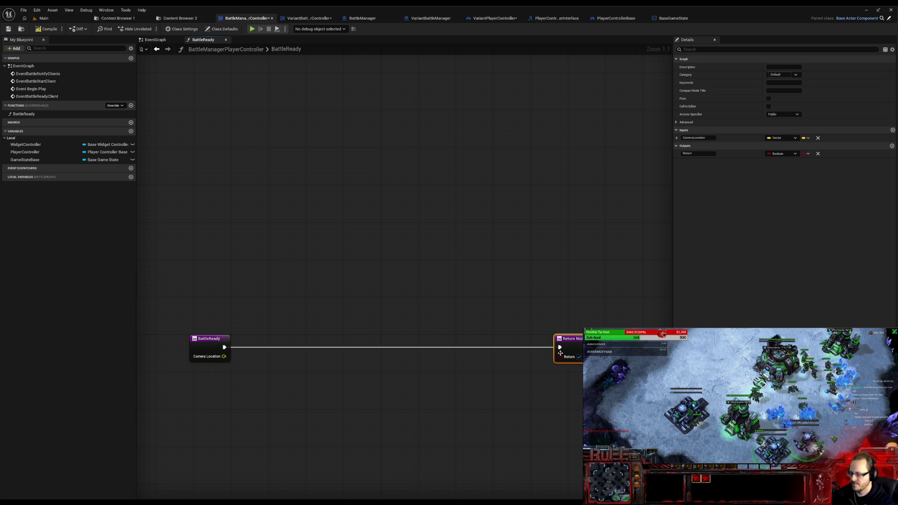
{"action": "left_click_drag", "start_coordinate": [560, 351], "coordinate": [292, 348]}
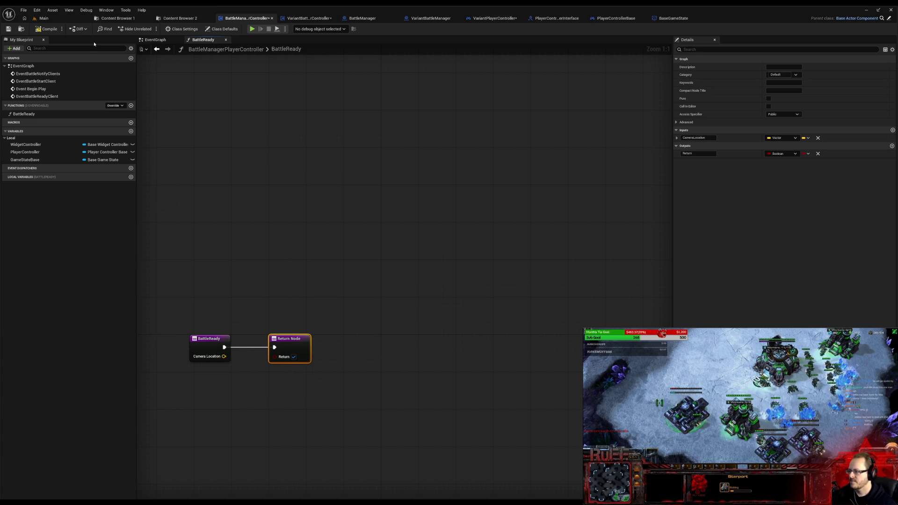
{"action": "left_click", "coordinate": [309, 18]}
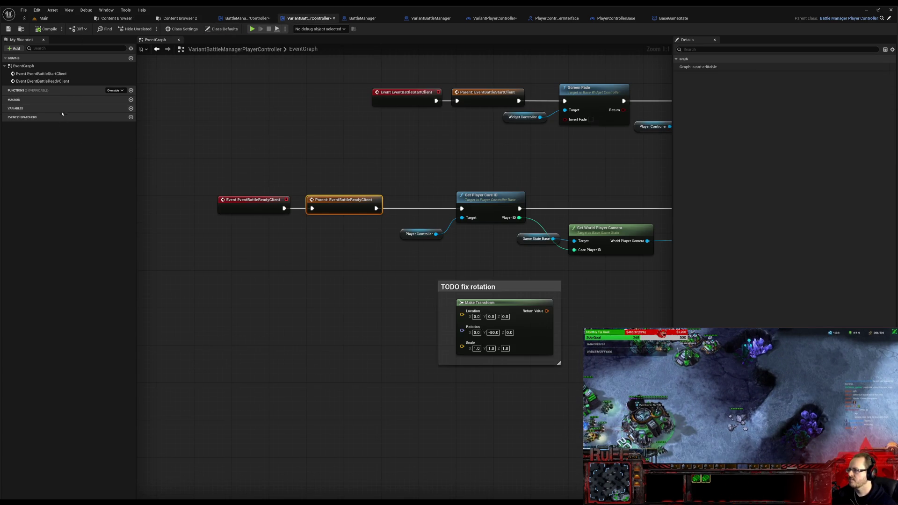
Step: Override BattleReady in VariantBattleManagerPlayerController
{"action": "left_click", "coordinate": [114, 90]}
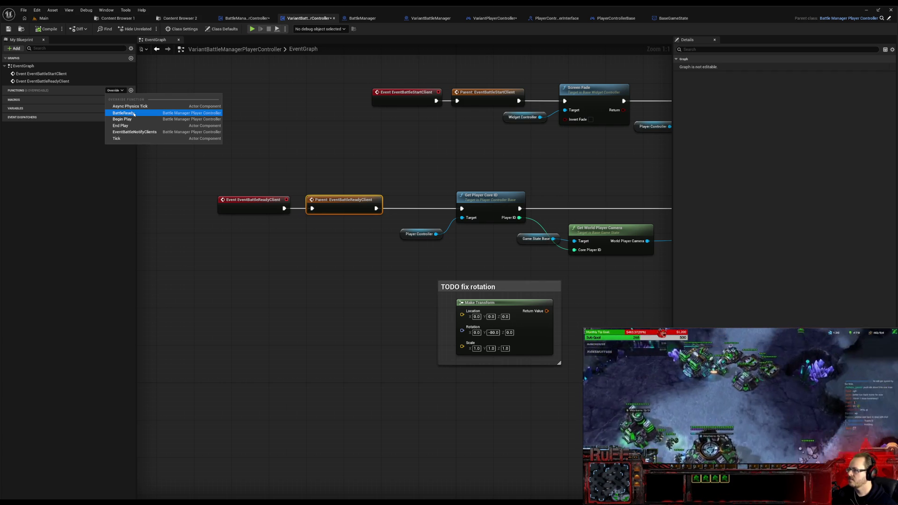
{"action": "left_click", "coordinate": [124, 113]}
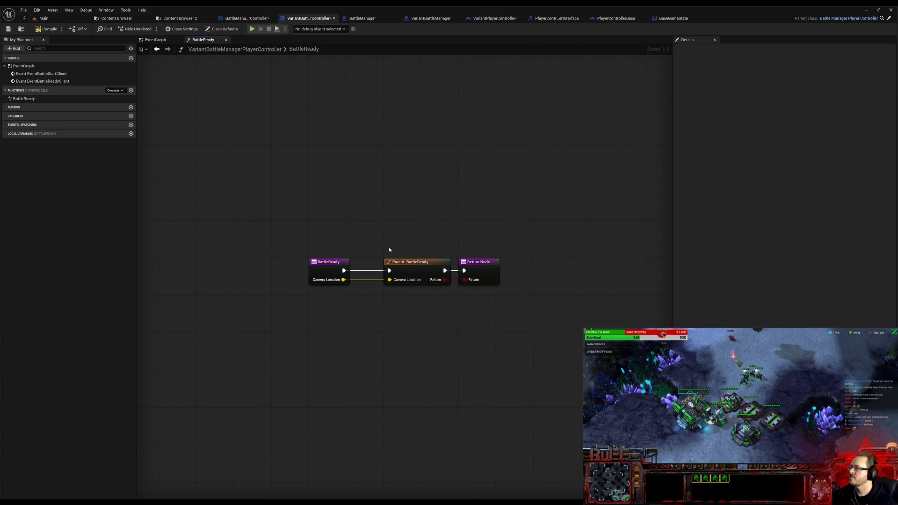
{"action": "left_click_drag", "start_coordinate": [481, 271], "coordinate": [606, 270]}
{"action": "left_click", "coordinate": [484, 309]}
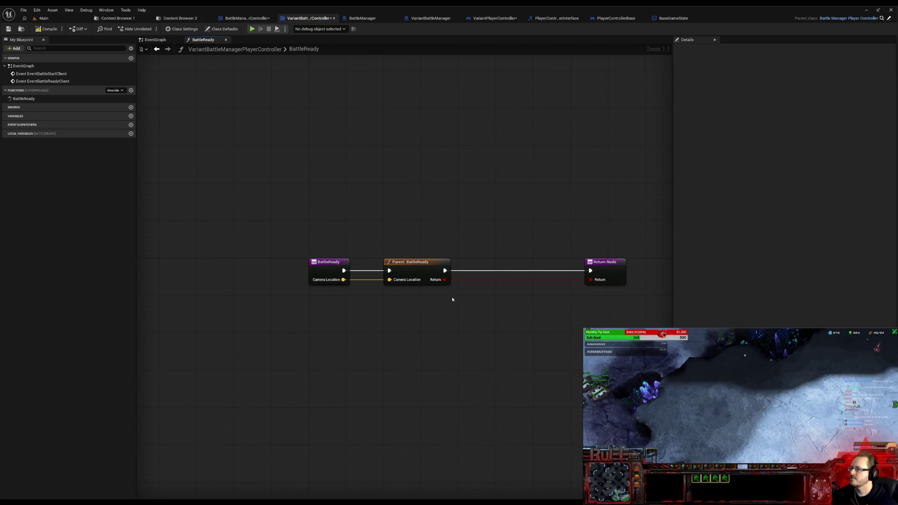
Step: Place an Event Battle Ready Client call between Parent BattleReady and the Return Node
{"action": "mouse_move", "coordinate": [43, 81]}
{"action": "left_mouse_down"}
{"action": "mouse_move", "coordinate": [469, 286]}
{"action": "mouse_move", "coordinate": [481, 267]}
{"action": "mouse_move", "coordinate": [510, 255]}
{"action": "left_mouse_up"}
{"action": "mouse_move", "coordinate": [524, 315]}
{"action": "left_mouse_down"}
{"action": "mouse_move", "coordinate": [341, 253]}
{"action": "mouse_move", "coordinate": [527, 239]}
{"action": "left_mouse_up"}
{"action": "left_click_drag", "start_coordinate": [268, 218], "coordinate": [414, 218]}
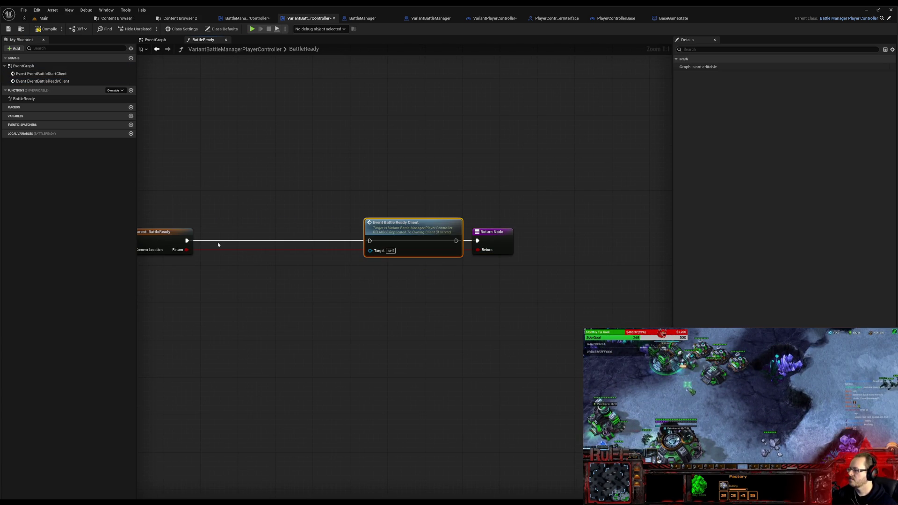
{"action": "left_click_drag", "start_coordinate": [239, 271], "coordinate": [366, 266]}
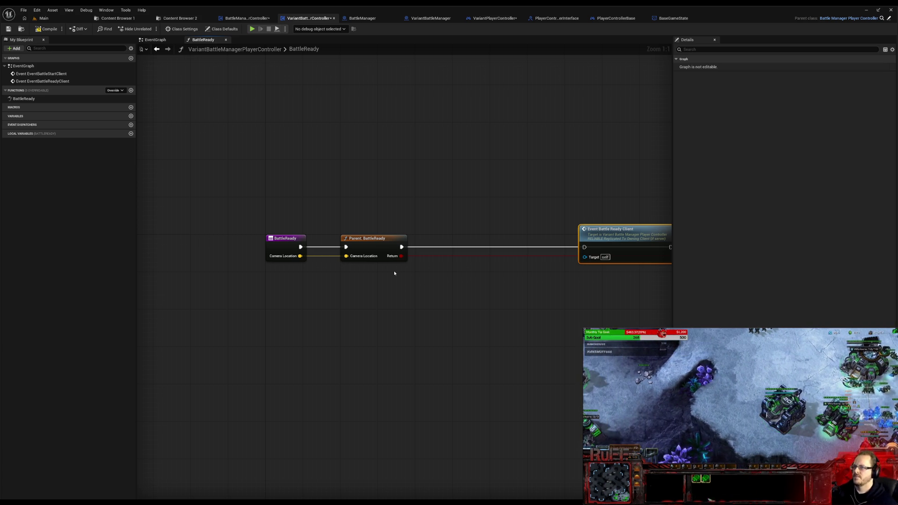
{"action": "left_click", "coordinate": [158, 40]}
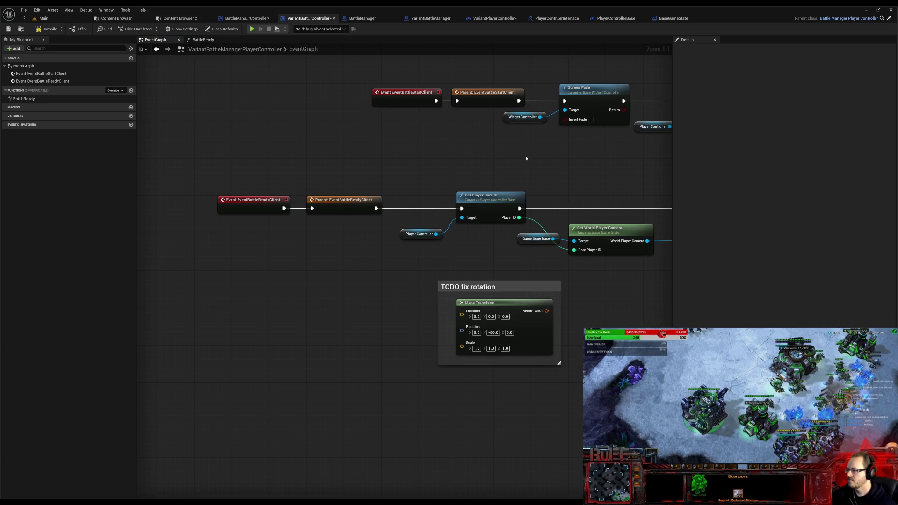
Step: Select the Player Controller, Get Player Core ID, Game State Base and Get World Player Camera nodes in the event graph
{"action": "left_click_drag", "start_coordinate": [511, 161], "coordinate": [267, 124]}
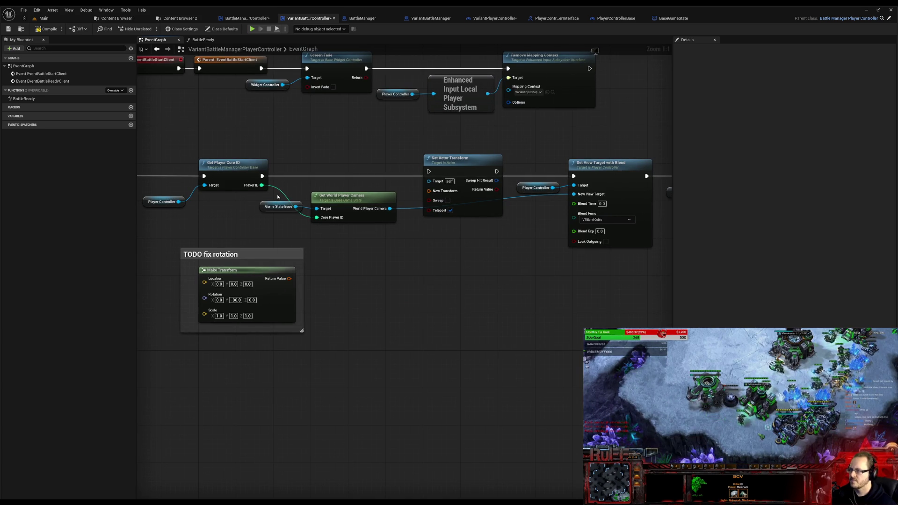
{"action": "left_click_drag", "start_coordinate": [278, 197], "coordinate": [340, 220]}
{"action": "left_click_drag", "start_coordinate": [155, 167], "coordinate": [340, 233]}
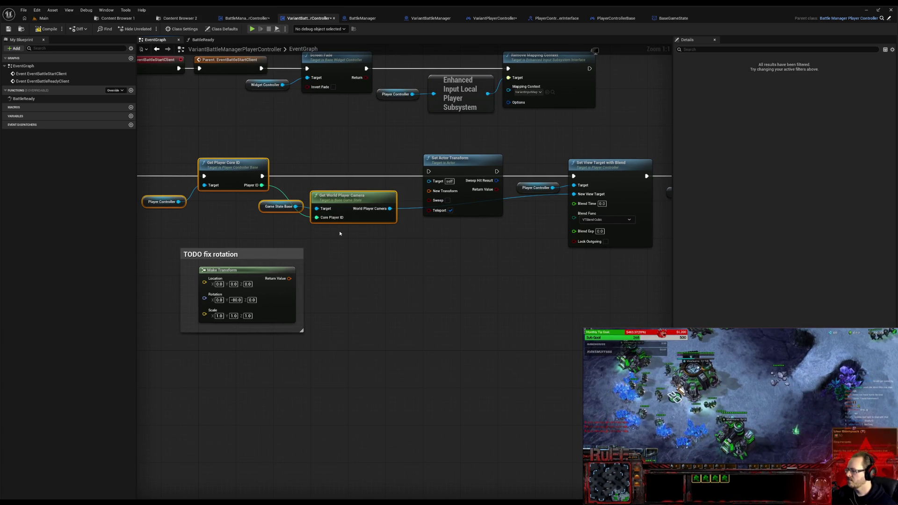
{"action": "left_click_drag", "start_coordinate": [340, 233], "coordinate": [430, 246]}
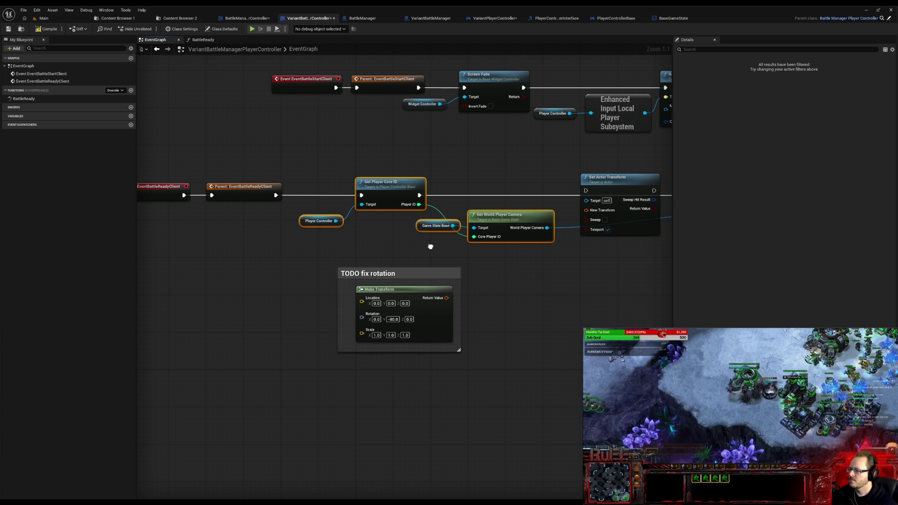
{"action": "left_click_drag", "start_coordinate": [430, 246], "coordinate": [425, 248]}
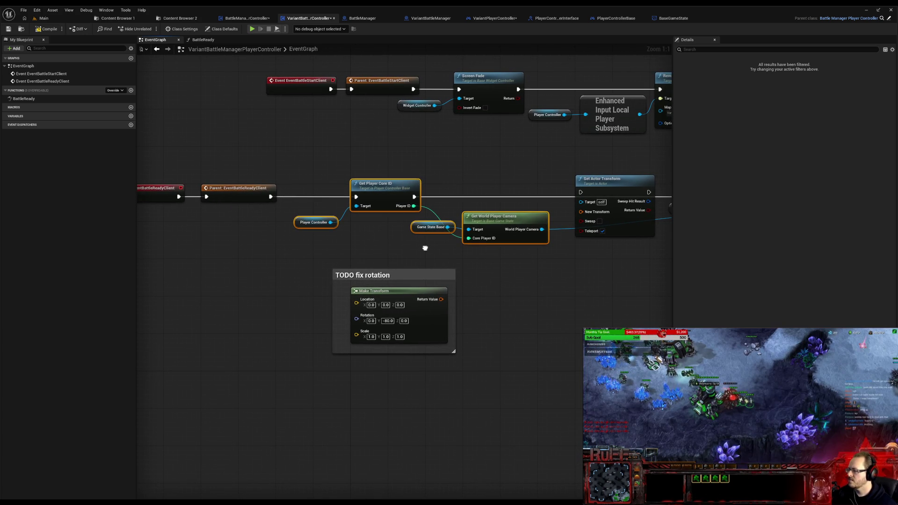
Step: Return to the Variant controller's BattleReady override graph
{"action": "left_click", "coordinate": [239, 19]}
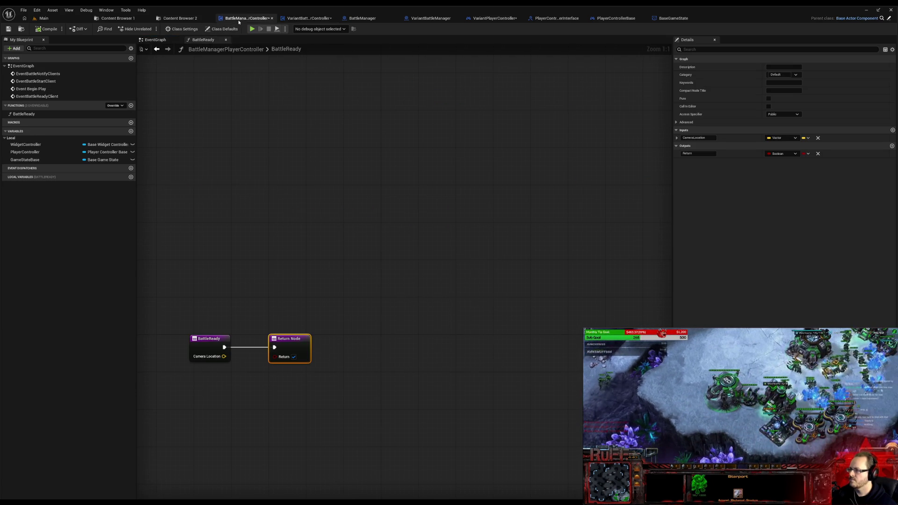
{"action": "left_click", "coordinate": [303, 18]}
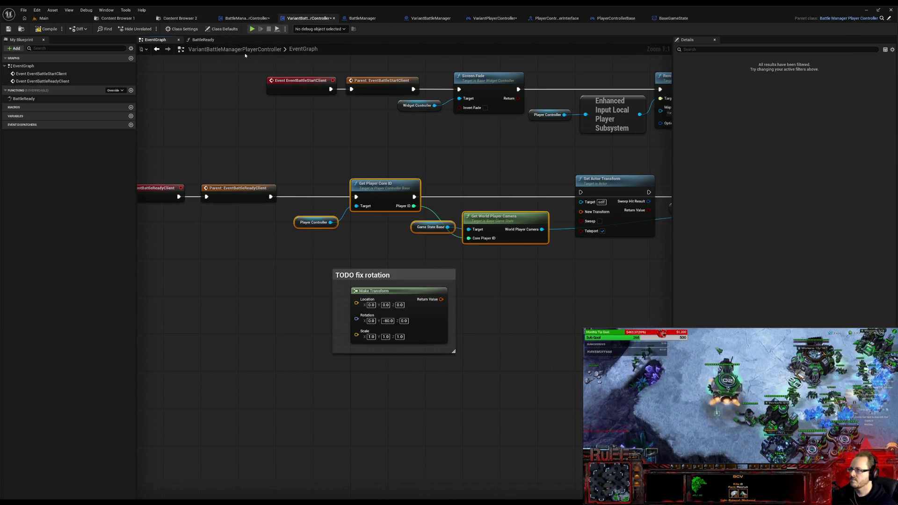
{"action": "left_click", "coordinate": [202, 40]}
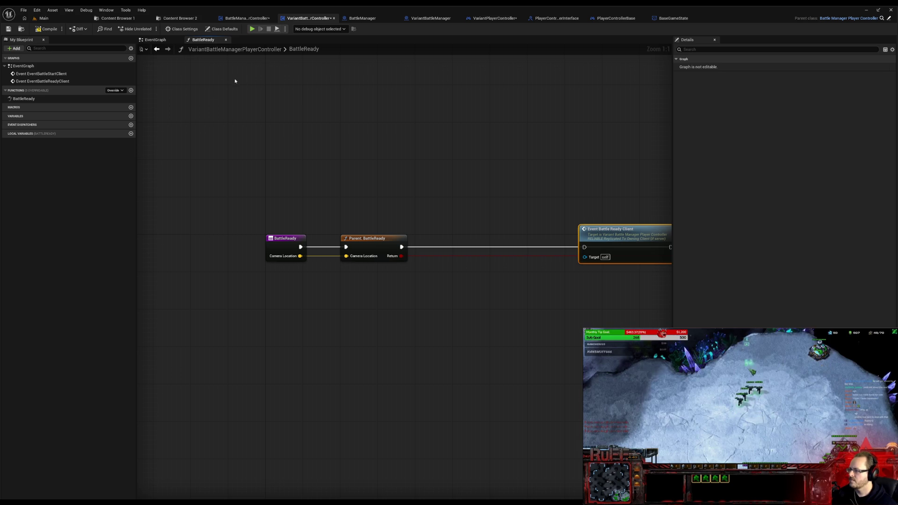
Step: Paste the camera nodes into BattleReady and chain Parent BattleReady through Get Player Core ID to Battle Ready Client
{"action": "key", "text": "ctrl+v"}
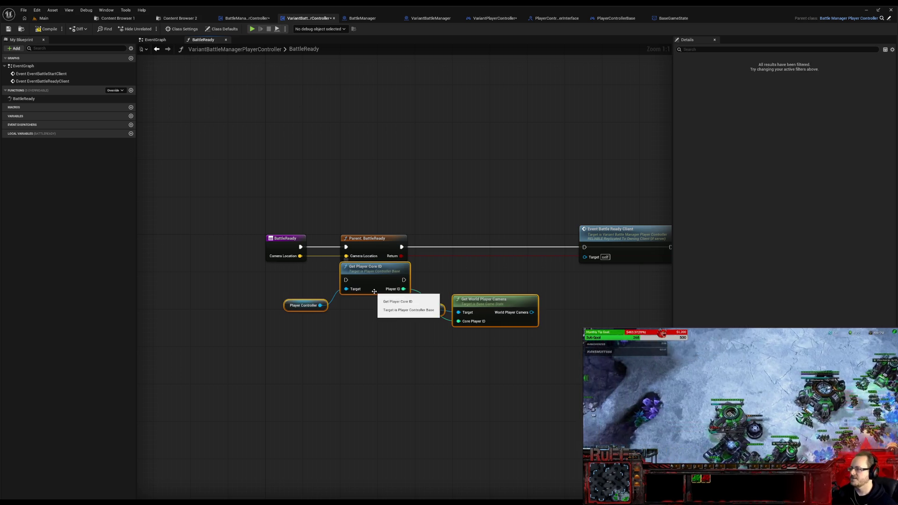
{"action": "left_click_drag", "start_coordinate": [377, 281], "coordinate": [464, 252]}
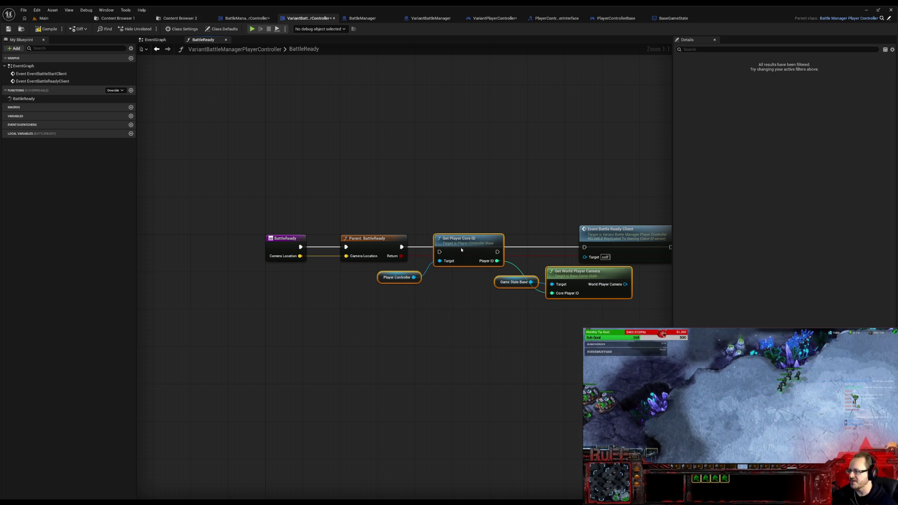
{"action": "left_click_drag", "start_coordinate": [461, 247], "coordinate": [452, 280]}
{"action": "left_click", "coordinate": [372, 239]}
{"action": "mouse_move", "coordinate": [373, 239]}
{"action": "left_mouse_down"}
{"action": "mouse_move", "coordinate": [222, 240]}
{"action": "mouse_move", "coordinate": [431, 290]}
{"action": "left_mouse_up"}
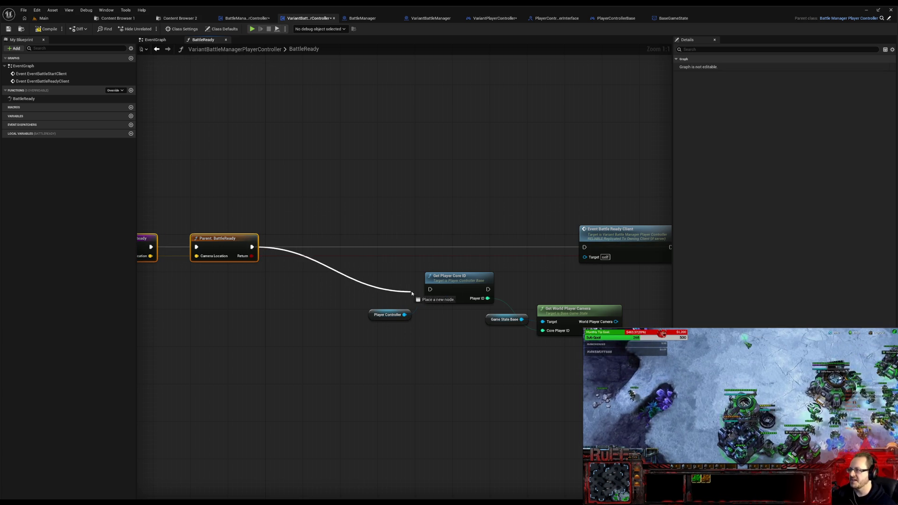
{"action": "left_click_drag", "start_coordinate": [488, 289], "coordinate": [585, 247]}
{"action": "left_click_drag", "start_coordinate": [371, 271], "coordinate": [550, 367]}
{"action": "mouse_move", "coordinate": [549, 321]}
{"action": "left_mouse_down"}
{"action": "mouse_move", "coordinate": [456, 308]}
{"action": "mouse_move", "coordinate": [462, 280]}
{"action": "left_mouse_up"}
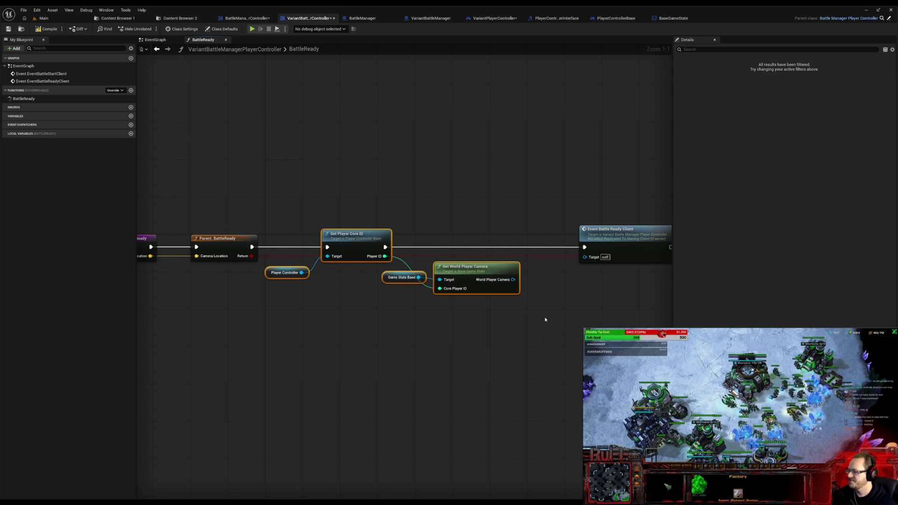
{"action": "left_click_drag", "start_coordinate": [562, 314], "coordinate": [452, 307]}
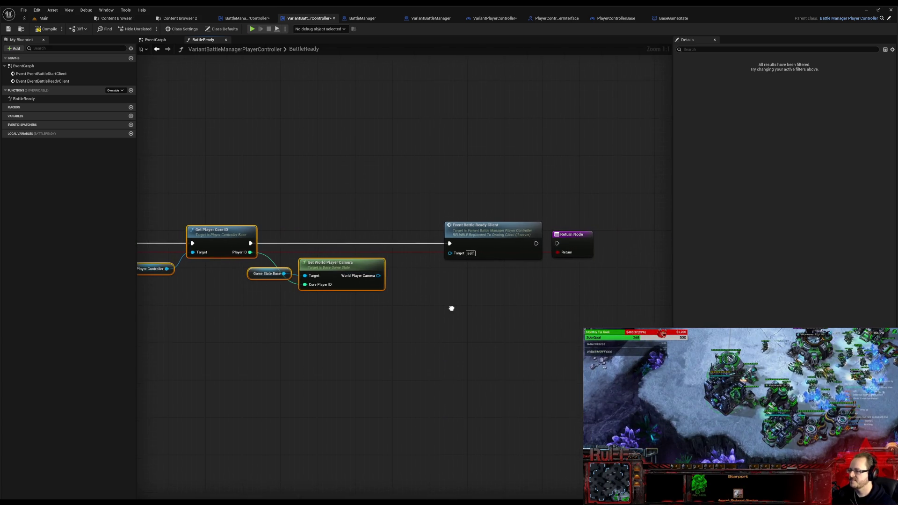
Step: Add Set Actor Transform on the world player camera fed by a Make Transform with -90 rotation
{"action": "left_click_drag", "start_coordinate": [380, 275], "coordinate": [420, 278]}
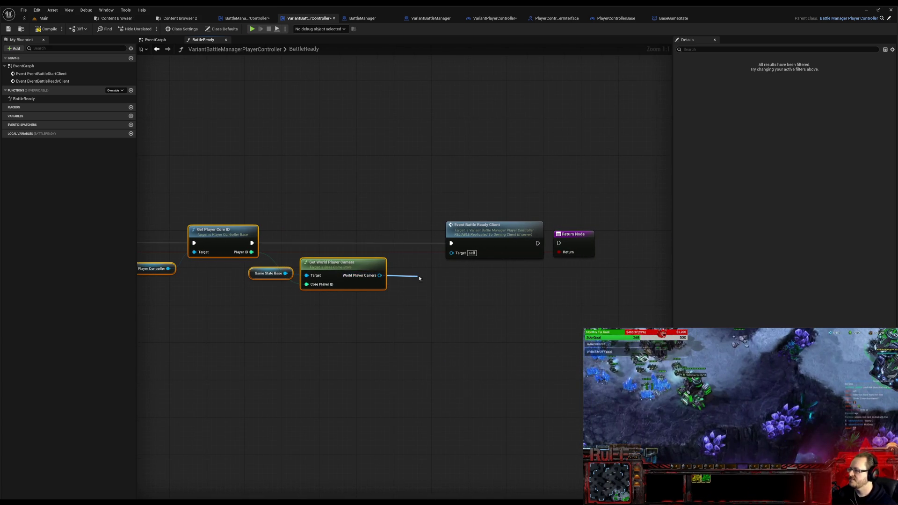
{"action": "type", "text": "set"}
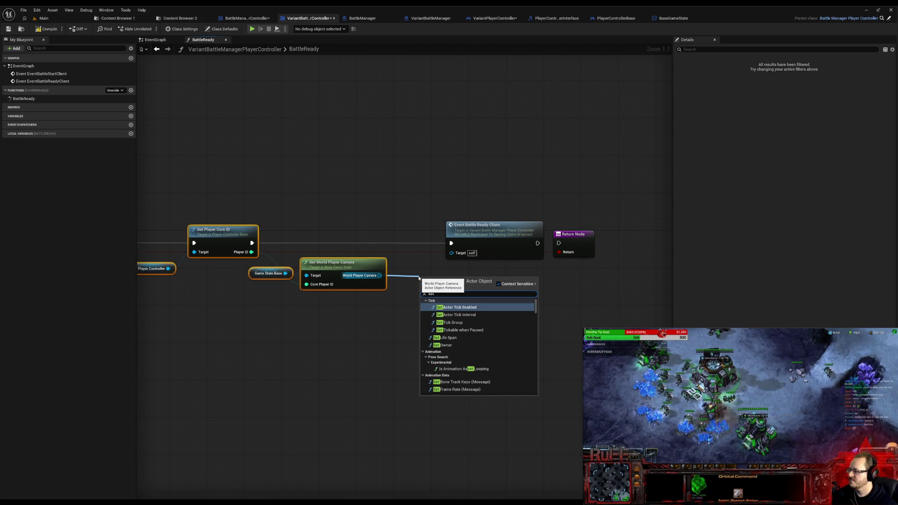
{"action": "type", "text": " actor"}
{"action": "type", "text": " lo"}
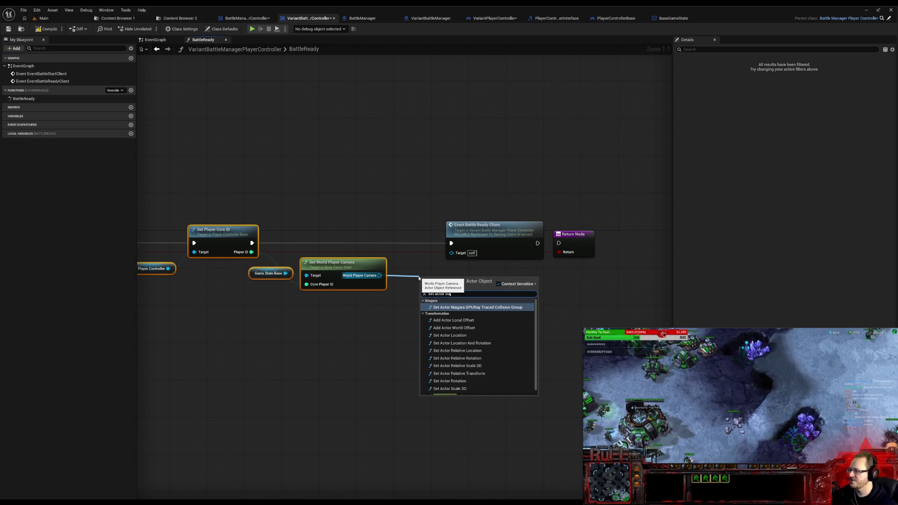
{"action": "key", "text": "Return"}
{"action": "left_click_drag", "start_coordinate": [436, 273], "coordinate": [416, 273]}
{"action": "left_click_drag", "start_coordinate": [274, 344], "coordinate": [464, 338]}
{"action": "left_click_drag", "start_coordinate": [594, 300], "coordinate": [475, 316]}
{"action": "type", "text": "make trans"}
{"action": "left_click", "coordinate": [505, 405]}
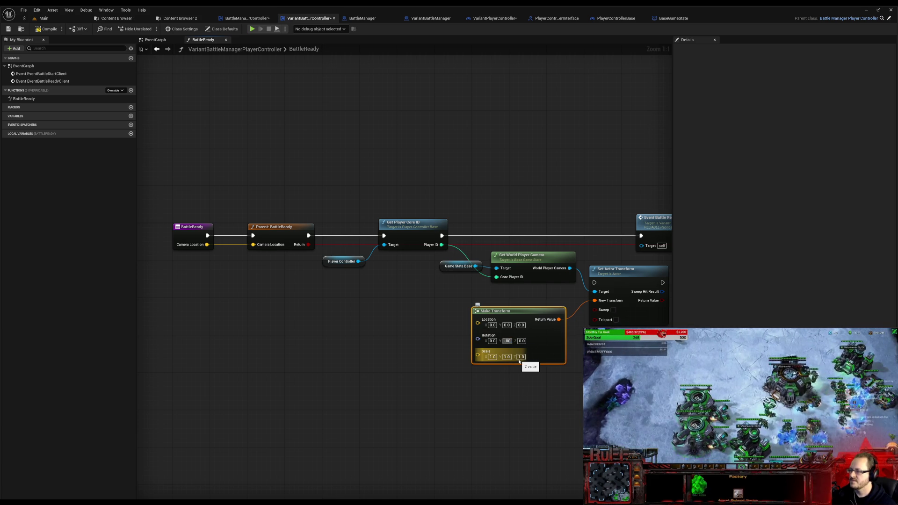
{"action": "type", "text": "-90"}
{"action": "key", "text": "Return"}
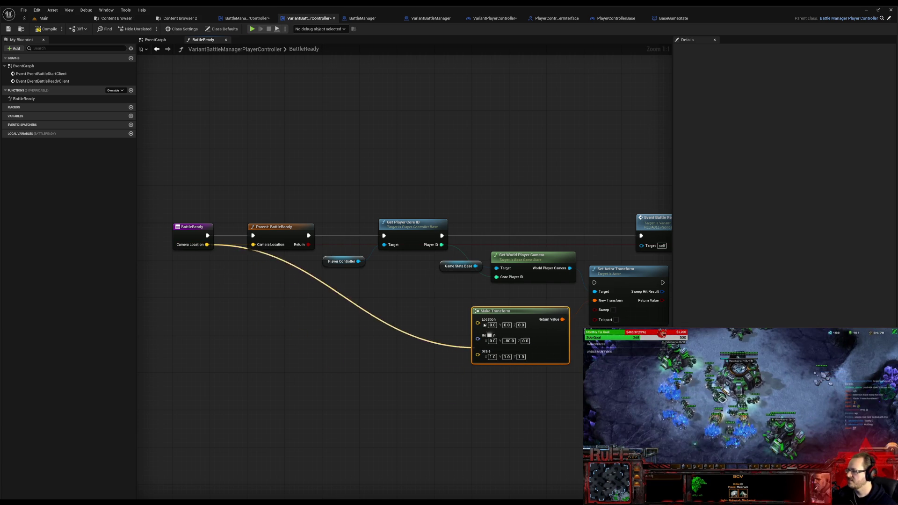
Step: Feed Camera Location into the transform and run Event Battle Ready Client after setting it
{"action": "left_click_drag", "start_coordinate": [207, 244], "coordinate": [478, 320]}
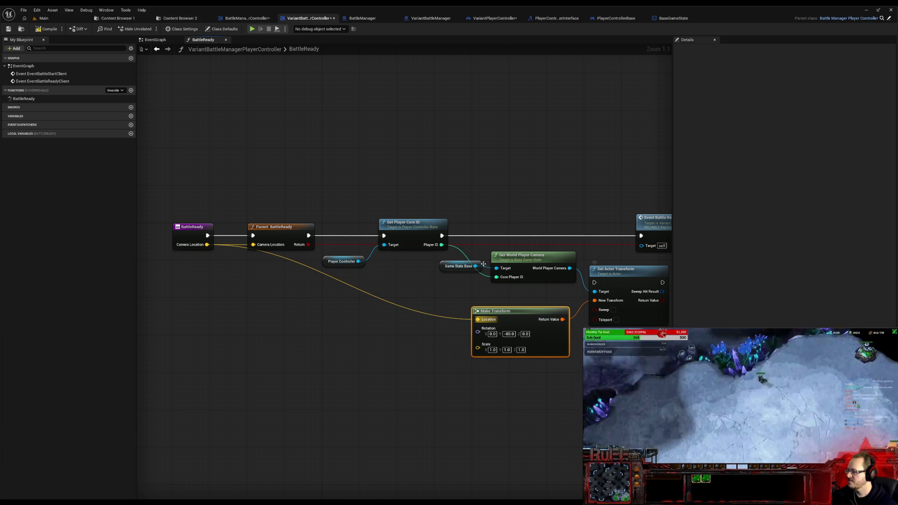
{"action": "left_click_drag", "start_coordinate": [569, 268], "coordinate": [595, 289]}
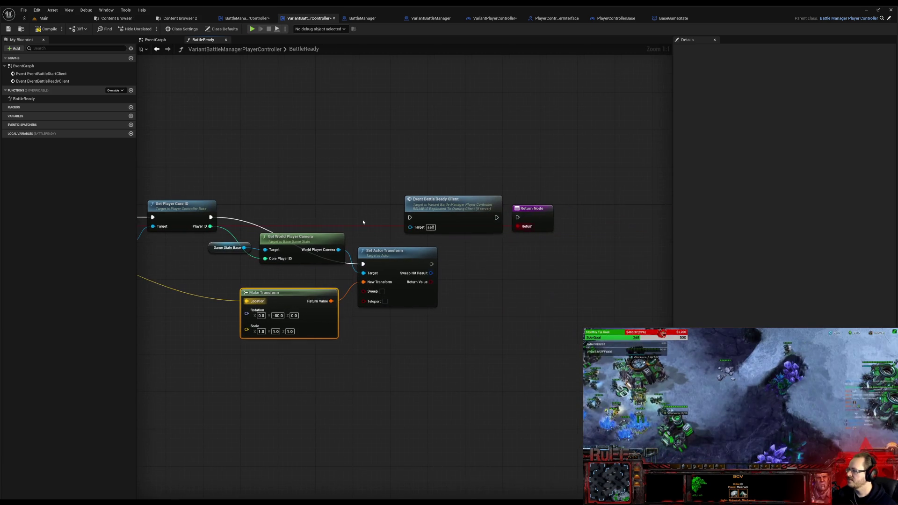
{"action": "left_click_drag", "start_coordinate": [460, 215], "coordinate": [614, 216]}
{"action": "left_click_drag", "start_coordinate": [431, 264], "coordinate": [563, 217]}
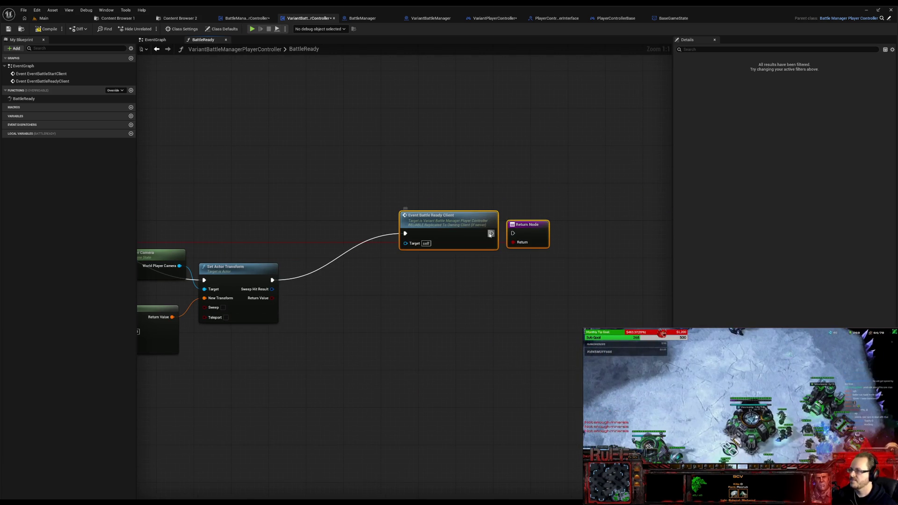
Step: Line up the Set Actor Transform, Make Transform, camera and controller nodes in a clean row
{"action": "mouse_move", "coordinate": [232, 267]}
{"action": "left_mouse_down"}
{"action": "mouse_move", "coordinate": [362, 257]}
{"action": "mouse_move", "coordinate": [465, 213]}
{"action": "left_mouse_up"}
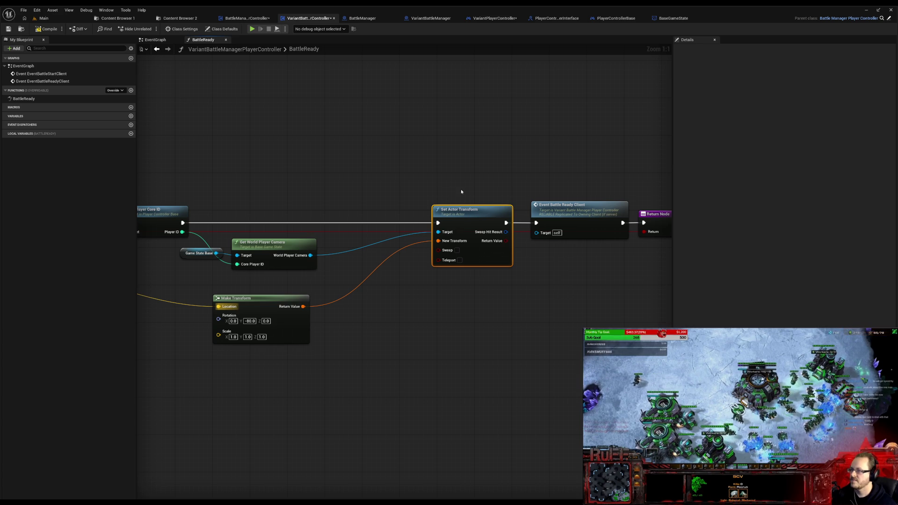
{"action": "left_click_drag", "start_coordinate": [595, 232], "coordinate": [506, 233]}
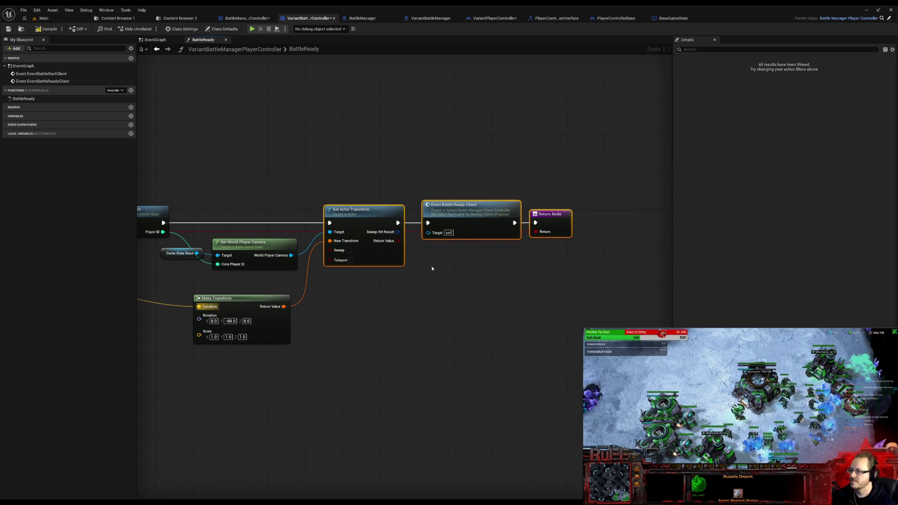
{"action": "left_click_drag", "start_coordinate": [259, 246], "coordinate": [274, 237]}
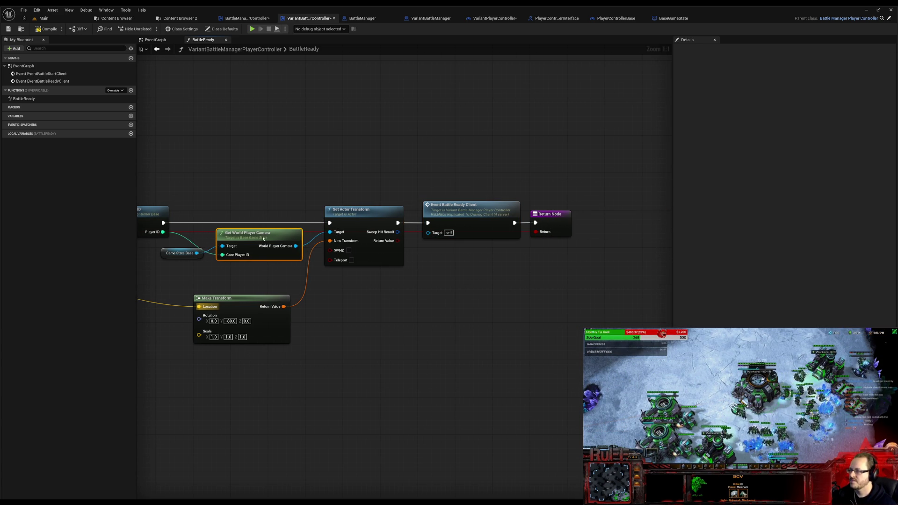
{"action": "left_click_drag", "start_coordinate": [261, 310], "coordinate": [271, 275]}
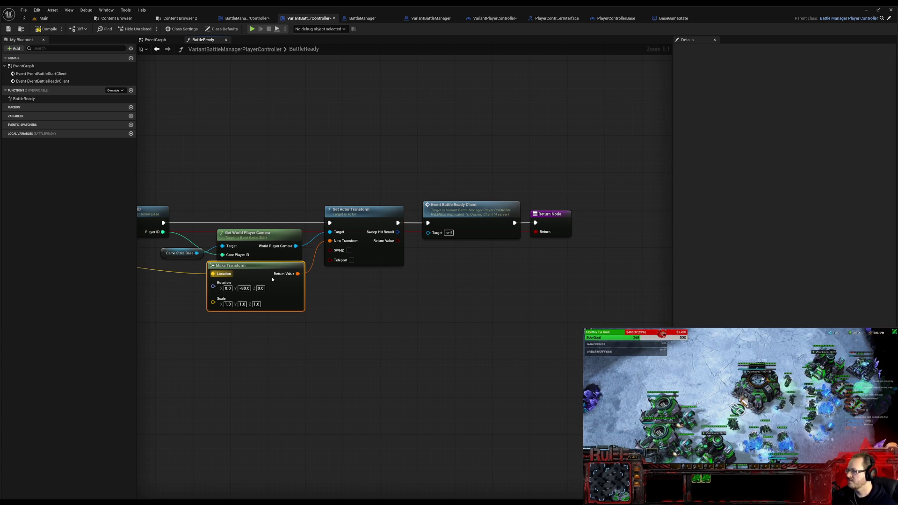
{"action": "left_click_drag", "start_coordinate": [247, 365], "coordinate": [465, 366]}
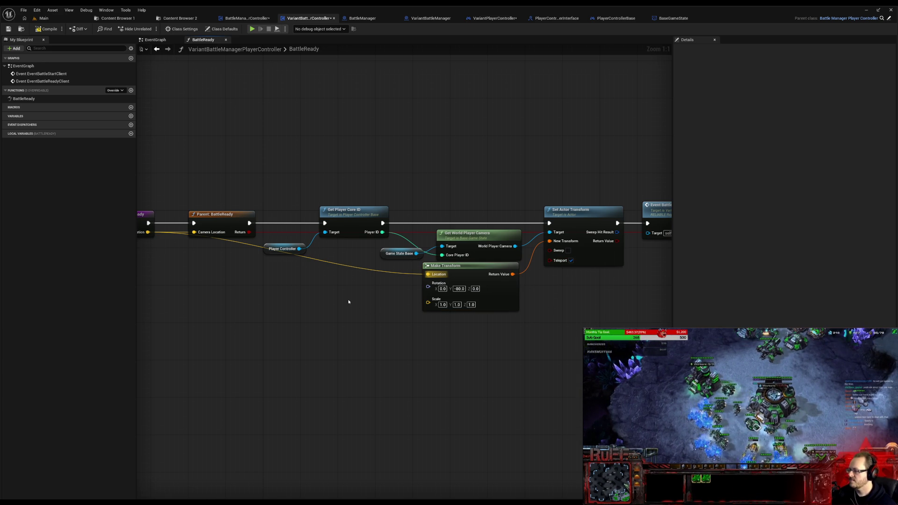
{"action": "left_click_drag", "start_coordinate": [263, 309], "coordinate": [423, 327]}
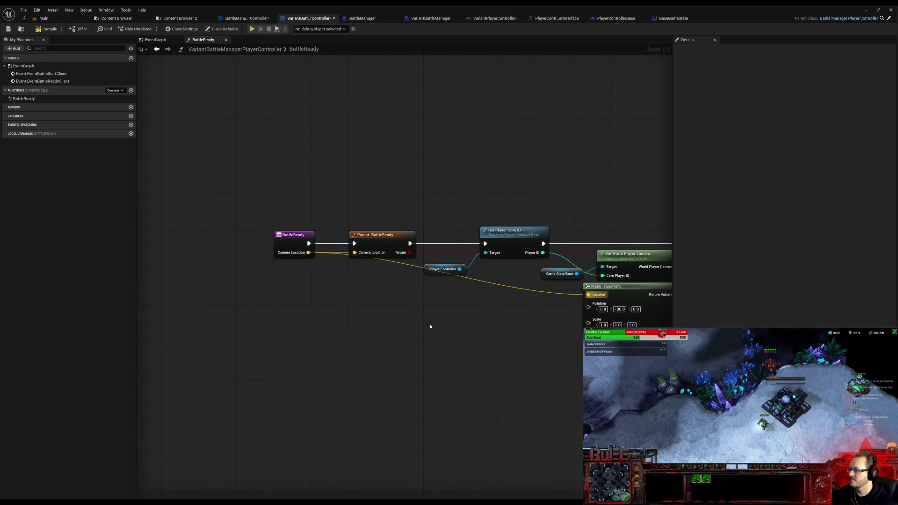
{"action": "left_click_drag", "start_coordinate": [425, 272], "coordinate": [432, 257]}
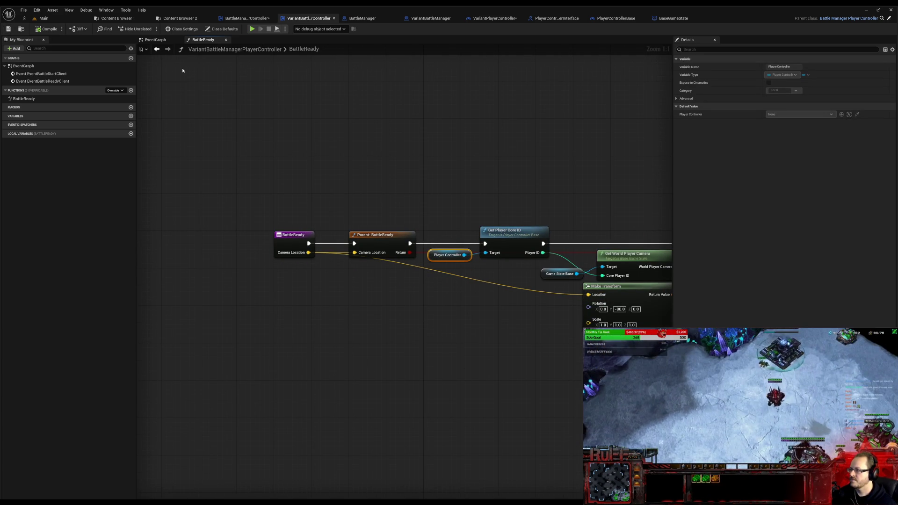
Step: Save all assets and start a play-test of the level
{"action": "left_click", "coordinate": [23, 10]}
{"action": "left_click", "coordinate": [36, 54]}
{"action": "key", "text": "alt+p"}
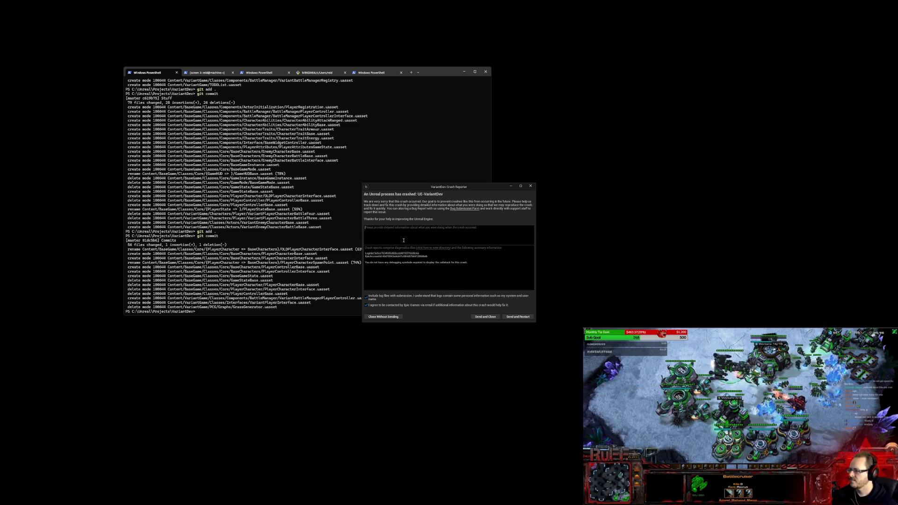
{"action": "type", "text": "asd"}
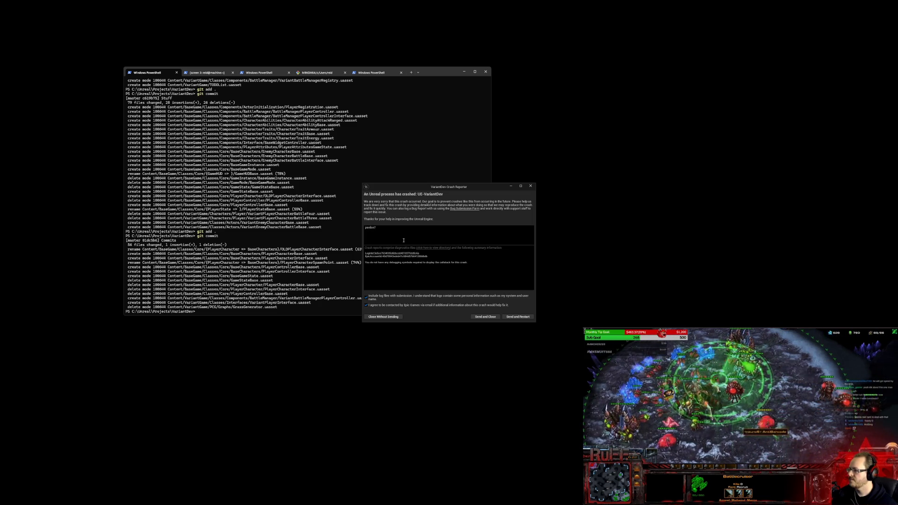
Step: Close the crash report without sending and bring up the Windows Start menu
{"action": "left_click", "coordinate": [383, 316]}
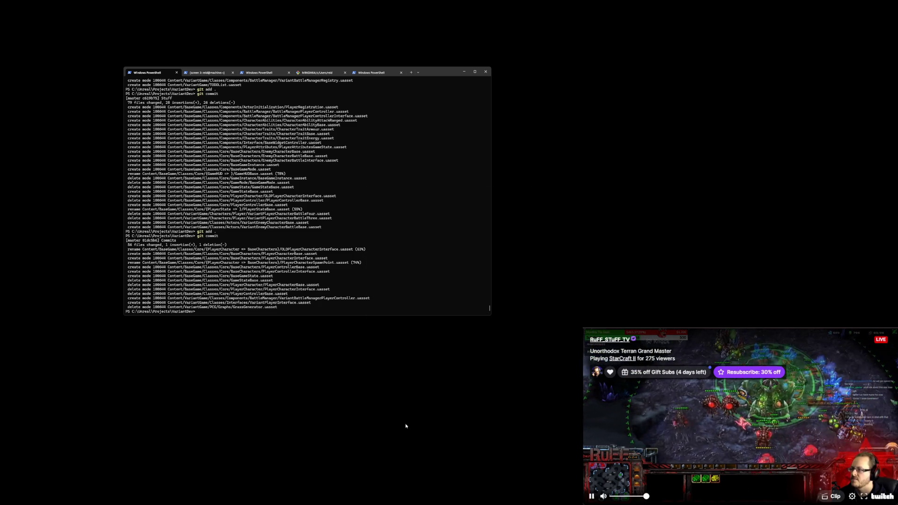
{"action": "key", "text": "super"}
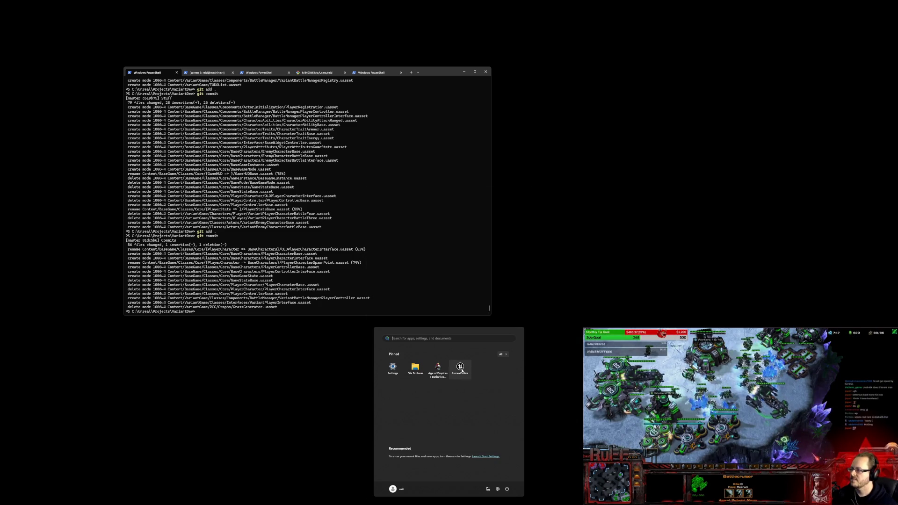
Step: Relaunch Unreal Editor, pass the security check and reopen the VariantDev project
{"action": "left_click", "coordinate": [461, 369]}
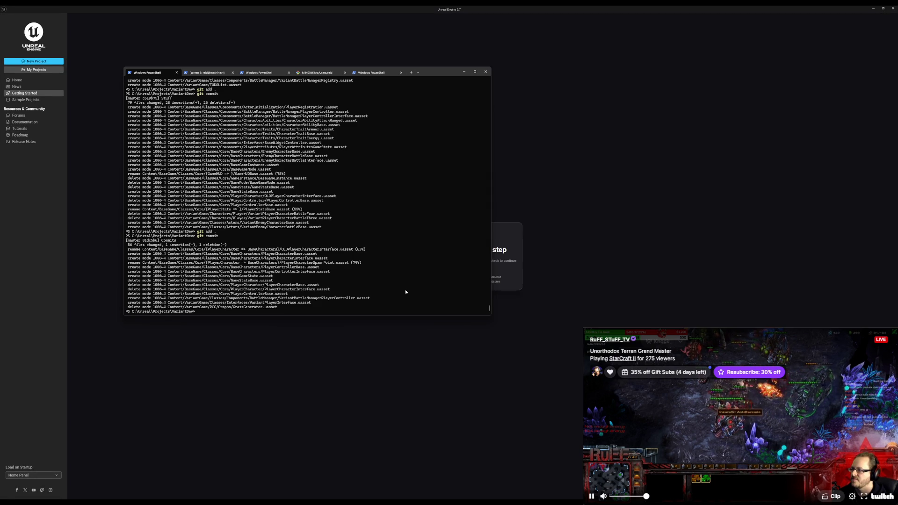
{"action": "left_click", "coordinate": [443, 373]}
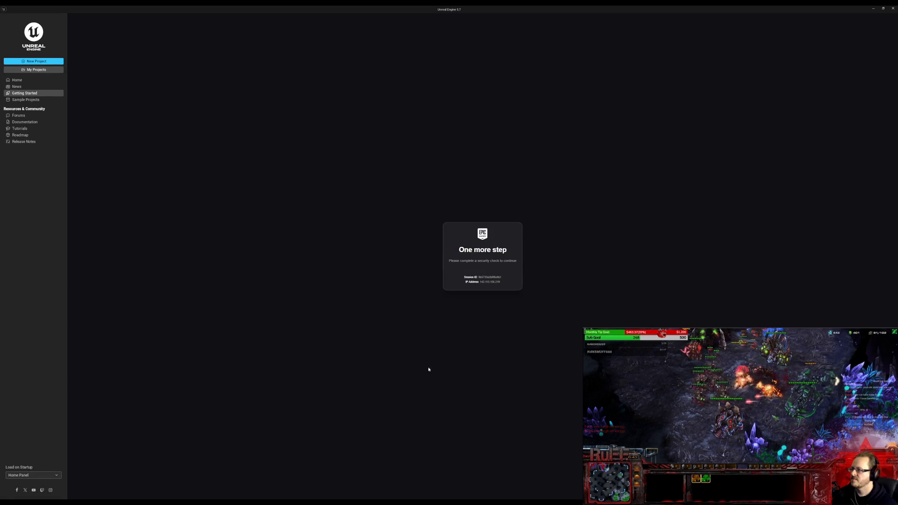
{"action": "left_click", "coordinate": [34, 70]}
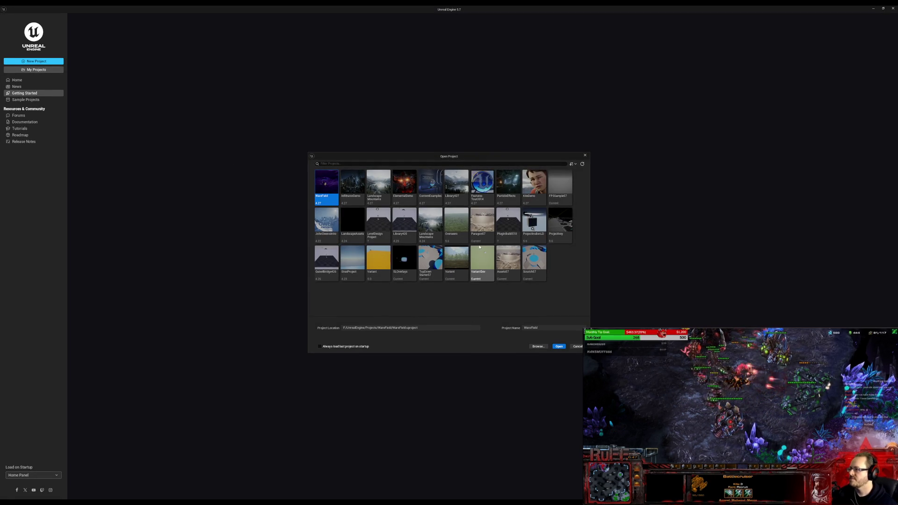
{"action": "double_click", "coordinate": [479, 246]}
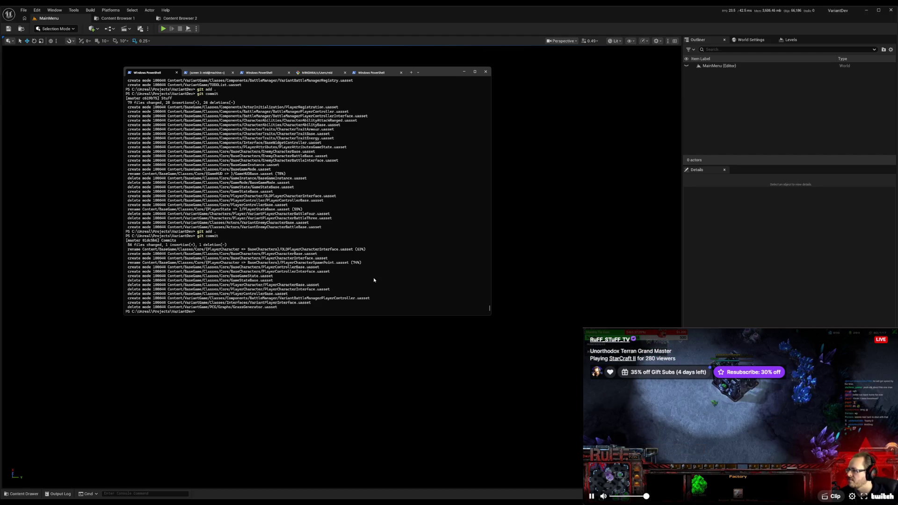
Step: Open the Main level from VariantGame > Maps in the Content Browser
{"action": "left_click", "coordinate": [564, 164]}
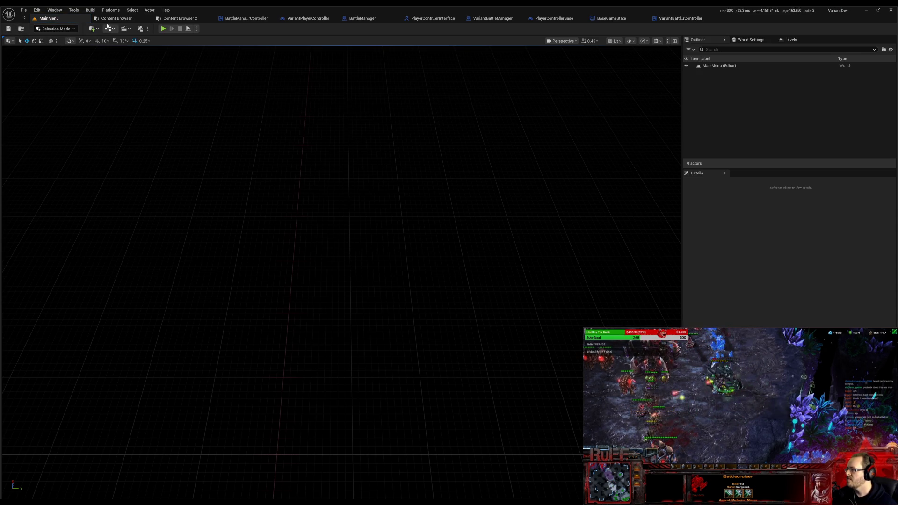
{"action": "left_click", "coordinate": [116, 17]}
{"action": "left_click", "coordinate": [24, 348]}
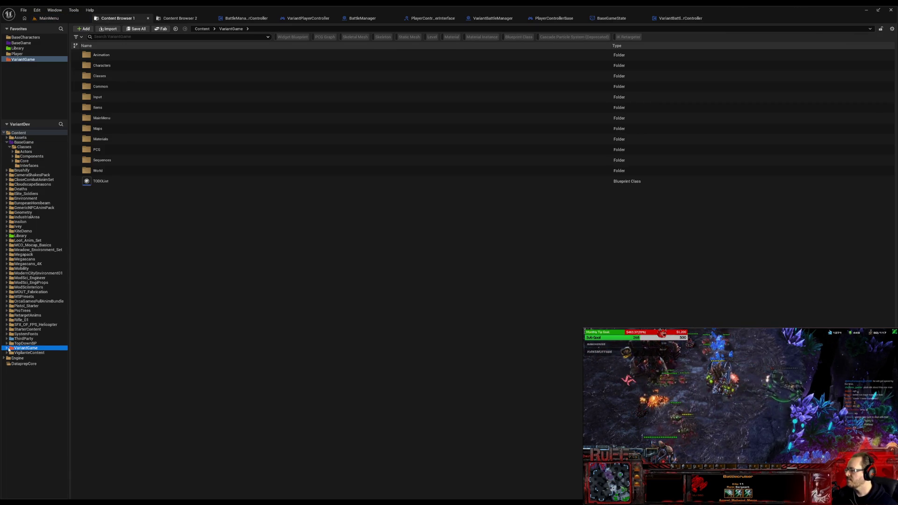
{"action": "left_click", "coordinate": [22, 385]}
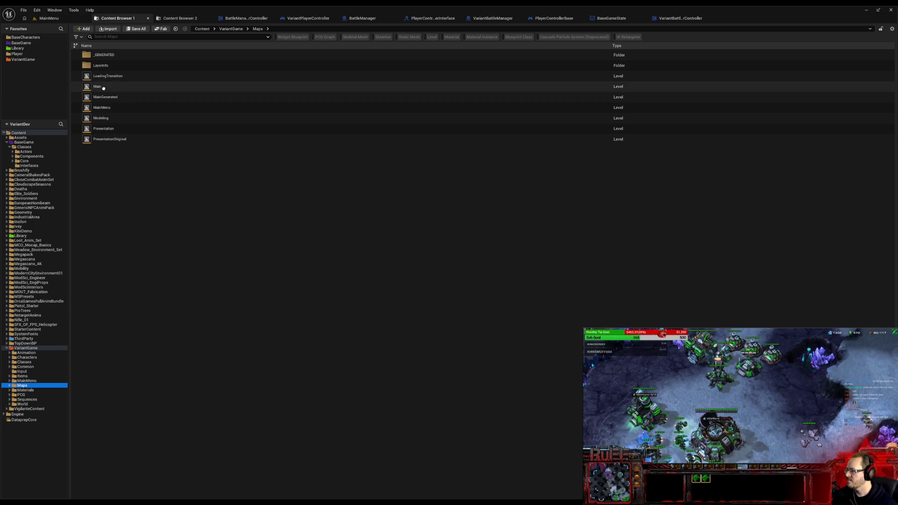
{"action": "double_click", "coordinate": [97, 86]}
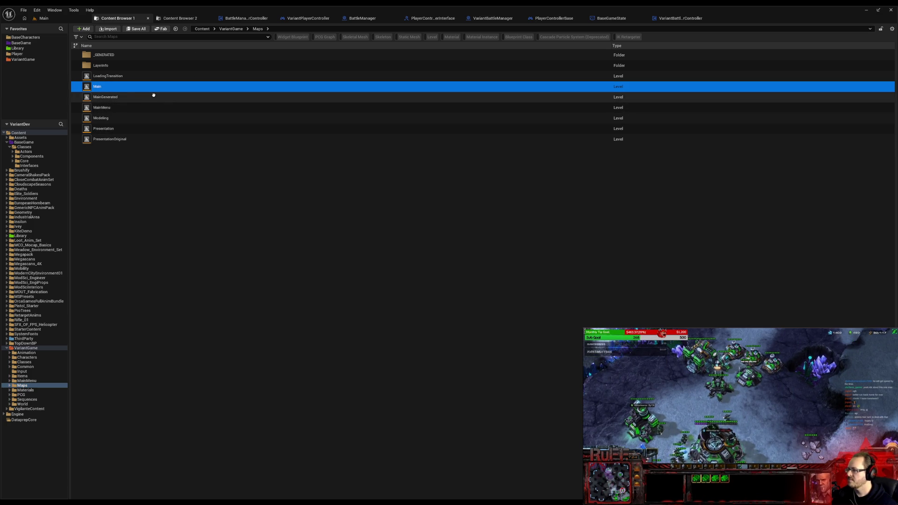
Step: Set Main as the Editor Startup Map under Project Settings > Maps & Modes
{"action": "left_click", "coordinate": [36, 10]}
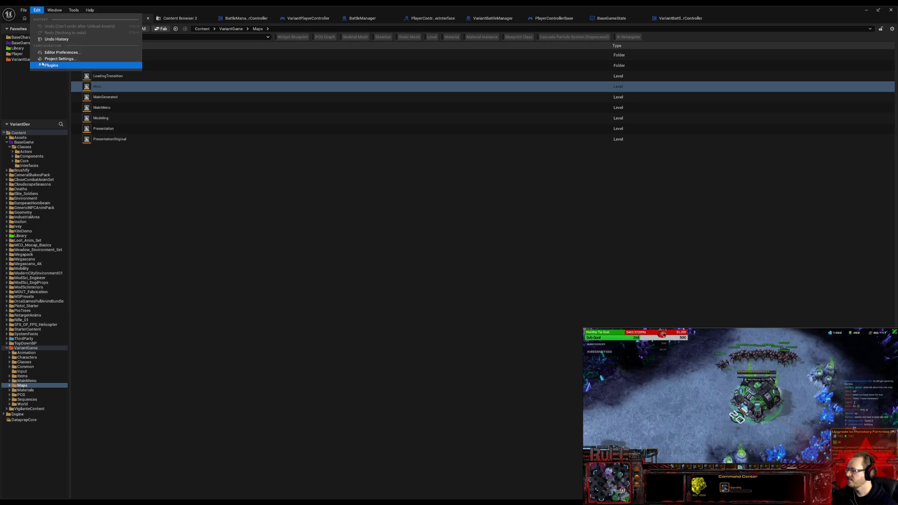
{"action": "left_click", "coordinate": [60, 61]}
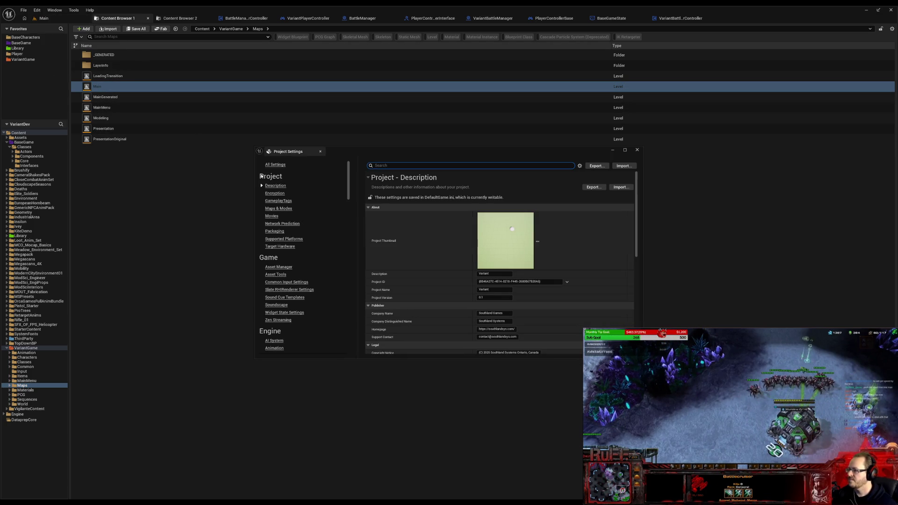
{"action": "scroll", "coordinate": [427, 263], "scroll_direction": "down", "scroll_amount": 3}
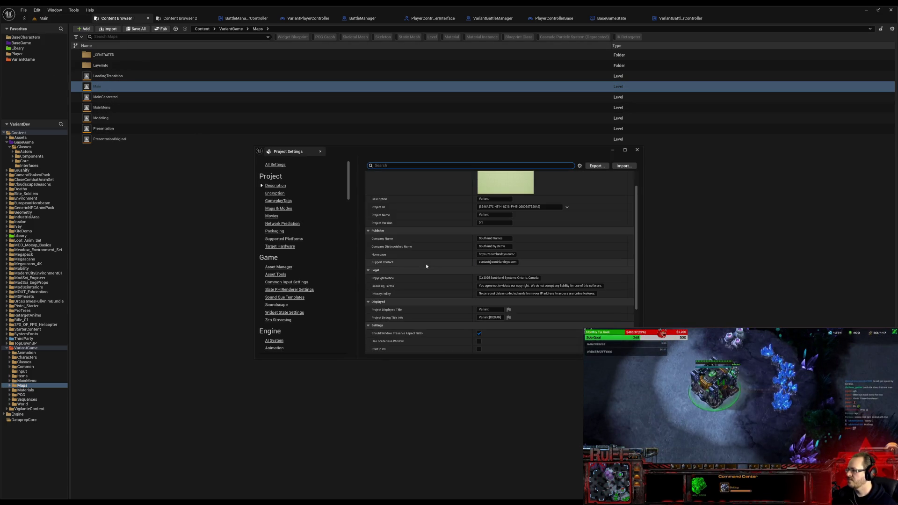
{"action": "left_click", "coordinate": [279, 208]}
{"action": "left_click", "coordinate": [520, 273]}
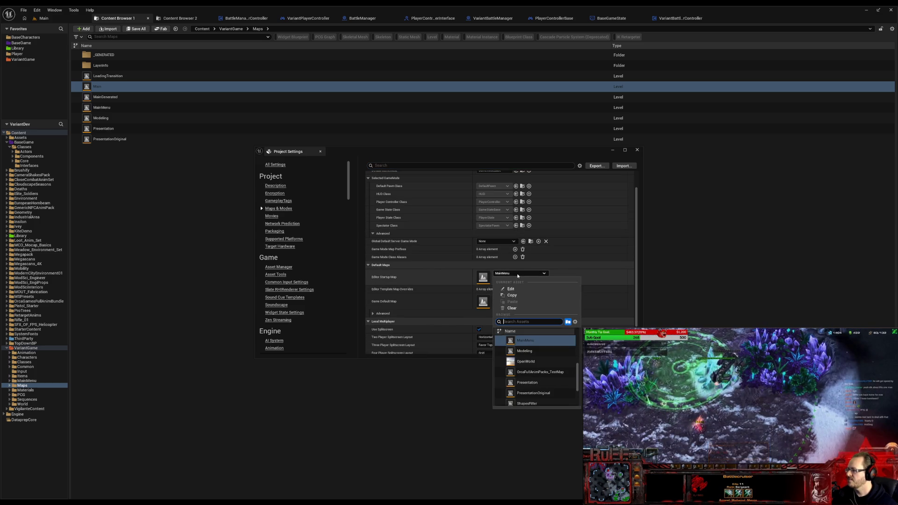
{"action": "left_click", "coordinate": [538, 378]}
{"action": "left_click", "coordinate": [637, 150]}
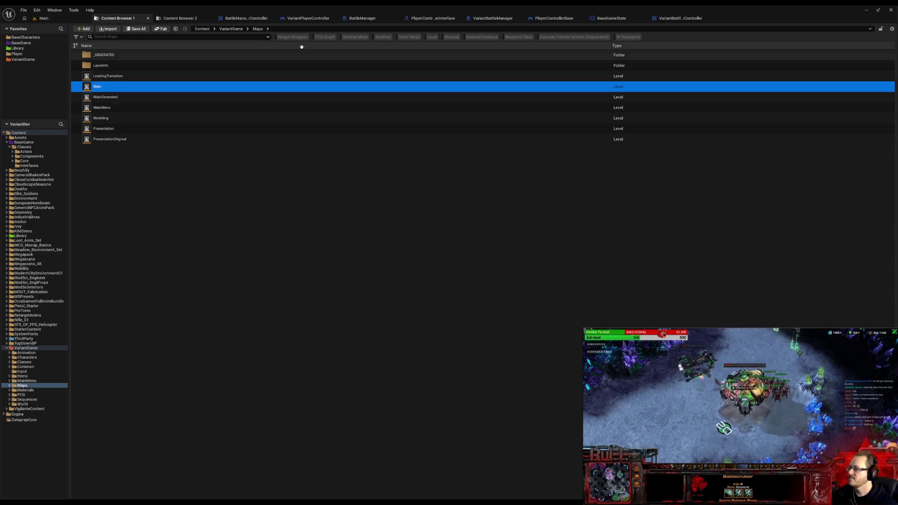
{"action": "left_click", "coordinate": [674, 18]}
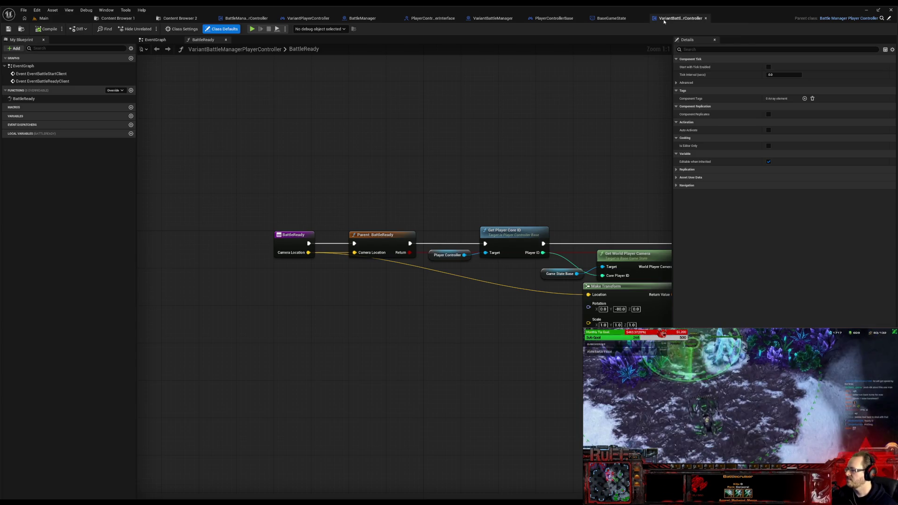
{"action": "scroll", "coordinate": [407, 93], "scroll_direction": "up", "scroll_amount": 2}
Step: Attempt a play-test, jump to the failing VariantPlayerController from the error dialog and recompile it
{"action": "left_click_drag", "start_coordinate": [407, 93], "coordinate": [292, 88]}
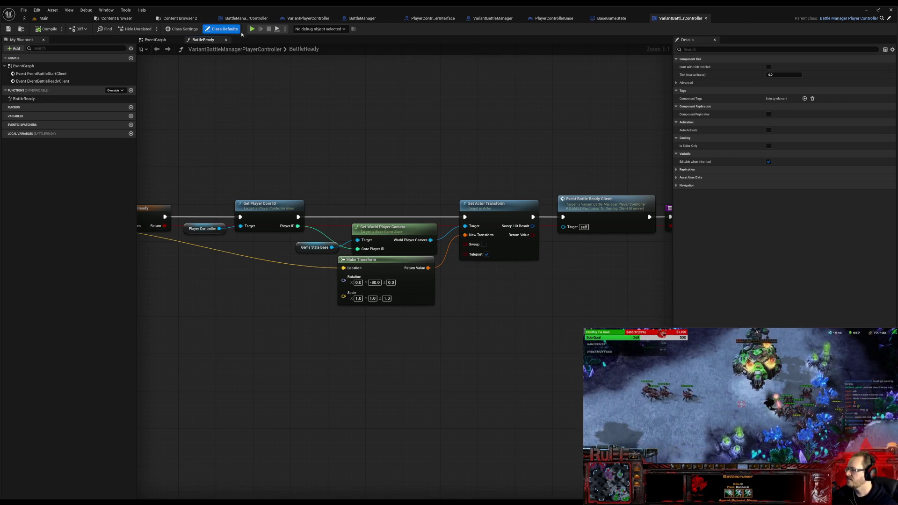
{"action": "key", "text": "alt+p"}
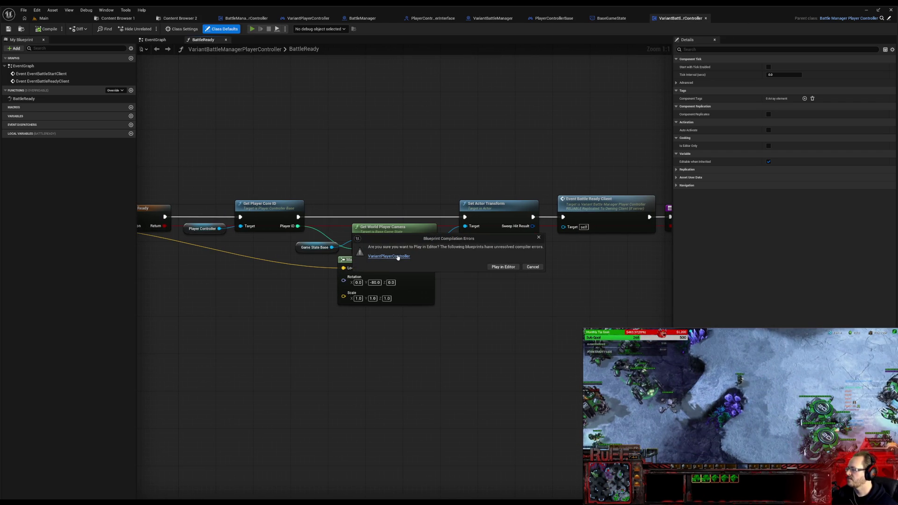
{"action": "left_click", "coordinate": [398, 257]}
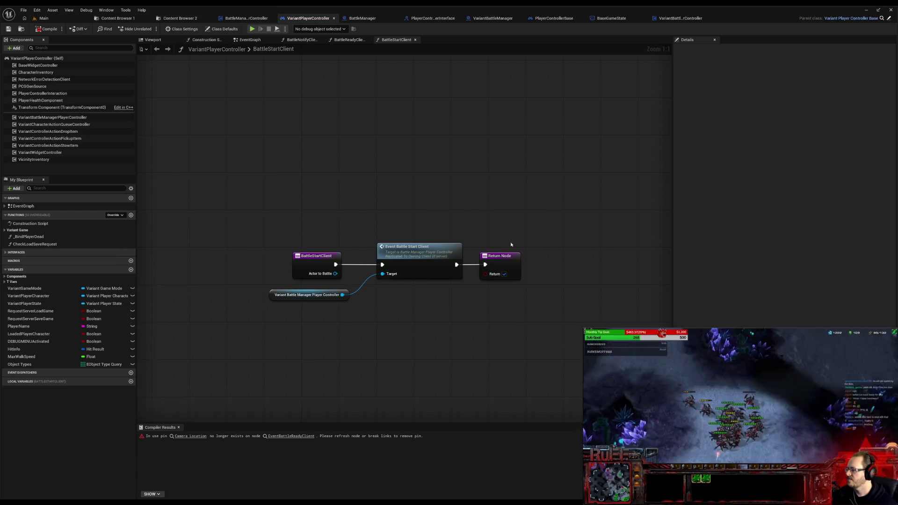
{"action": "left_click", "coordinate": [511, 245]}
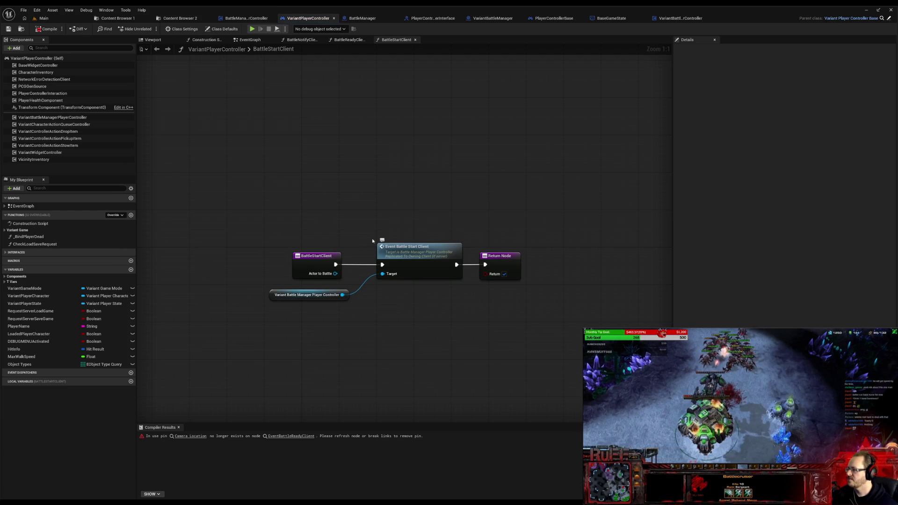
{"action": "key", "text": "F7"}
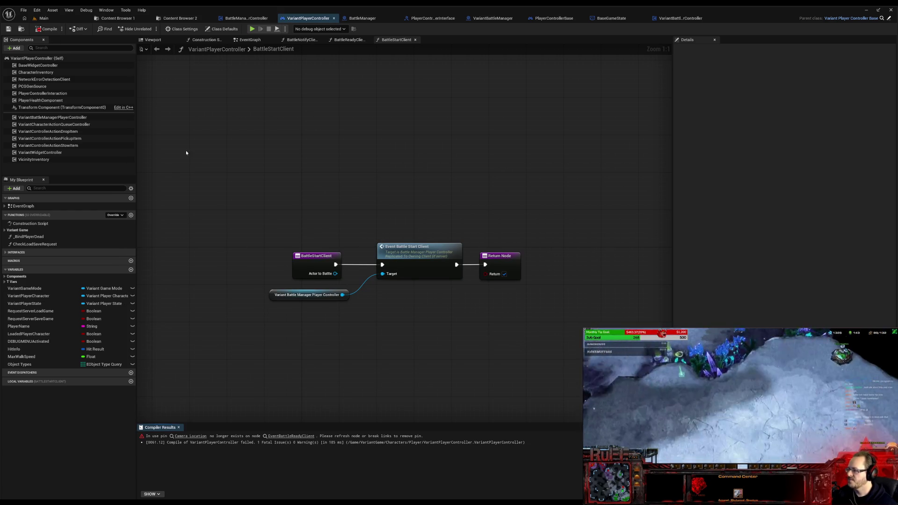
Step: Remove the orphaned Camera Location pin from BattleReadyClient, then go to PlayerControllerInterface
{"action": "left_click", "coordinate": [195, 436]}
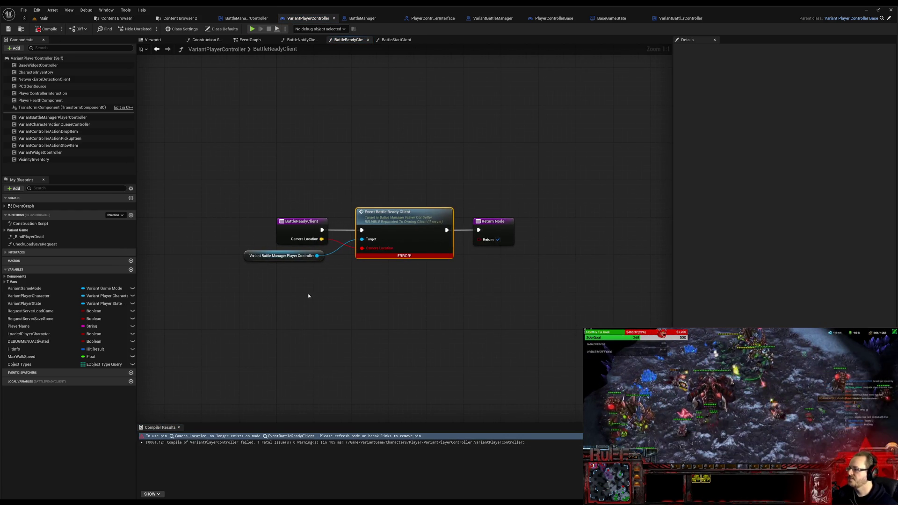
{"action": "left_click", "coordinate": [363, 248], "text": "alt"}
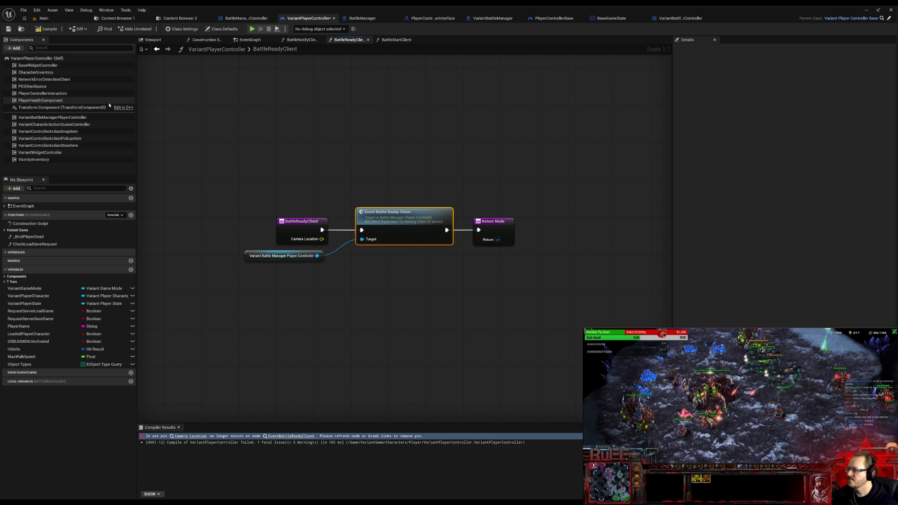
{"action": "left_click", "coordinate": [284, 232]}
{"action": "right_click", "coordinate": [285, 233]}
{"action": "mouse_move", "coordinate": [312, 298]}
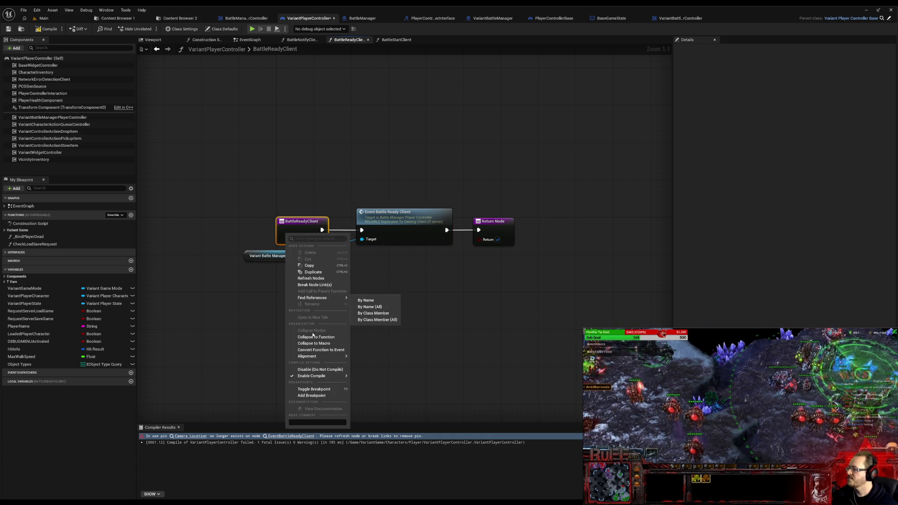
{"action": "left_click", "coordinate": [235, 222]}
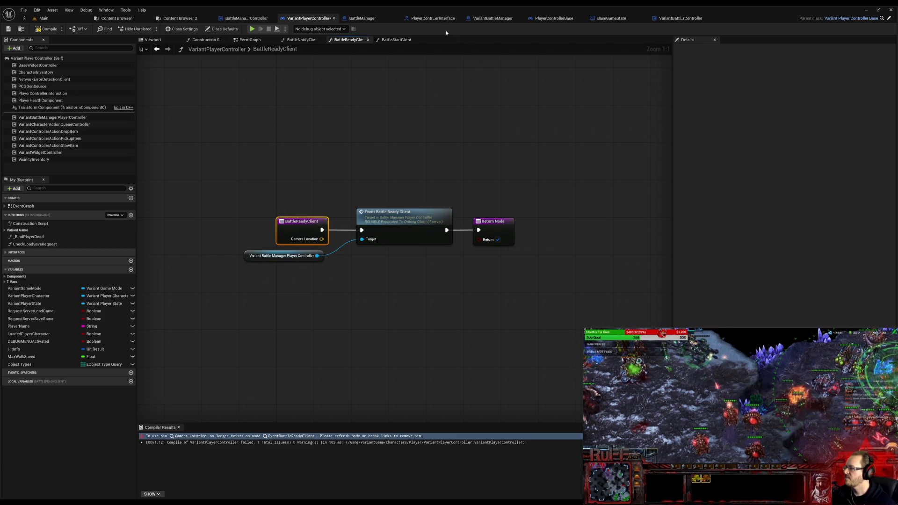
{"action": "left_click", "coordinate": [423, 19]}
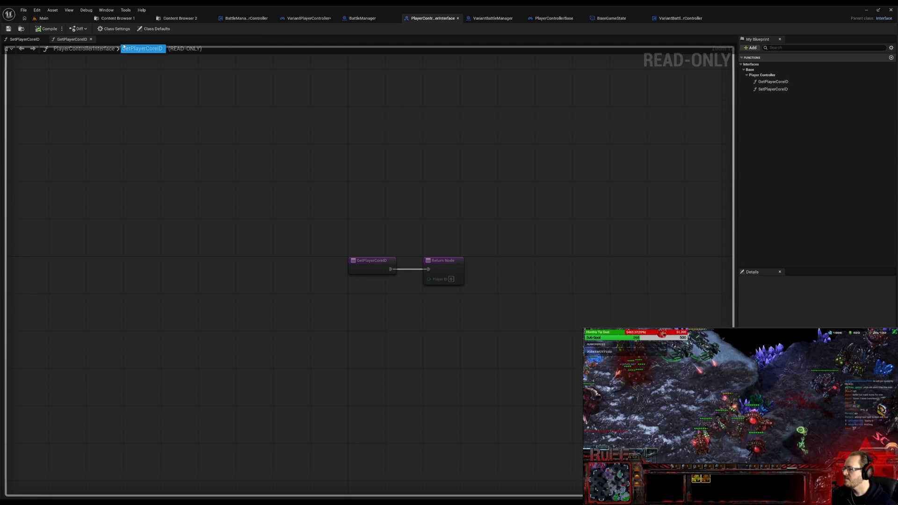
Step: Locate BattleManagerPlayerControllerInterface under Components/BattleManager and inspect its BattleReadyClient and BattleStartClient signatures
{"action": "left_click", "coordinate": [117, 18]}
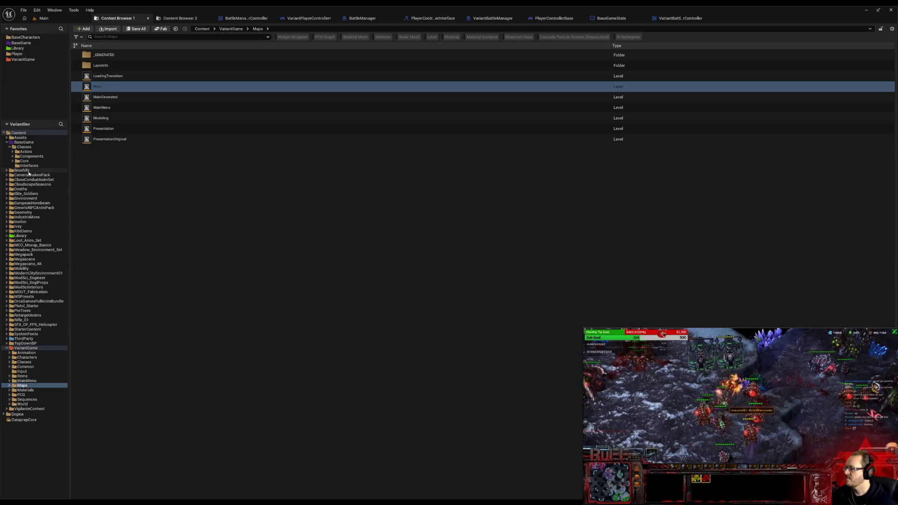
{"action": "left_click", "coordinate": [13, 157]}
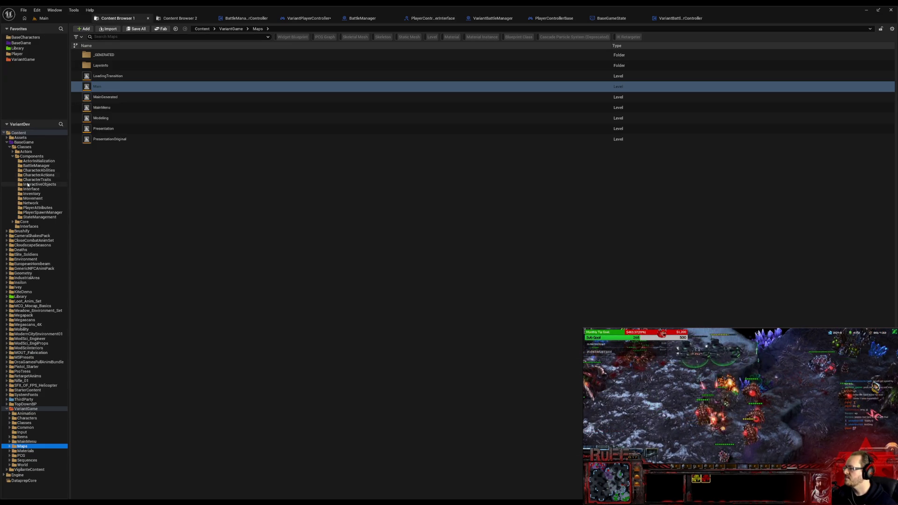
{"action": "left_click", "coordinate": [14, 151]}
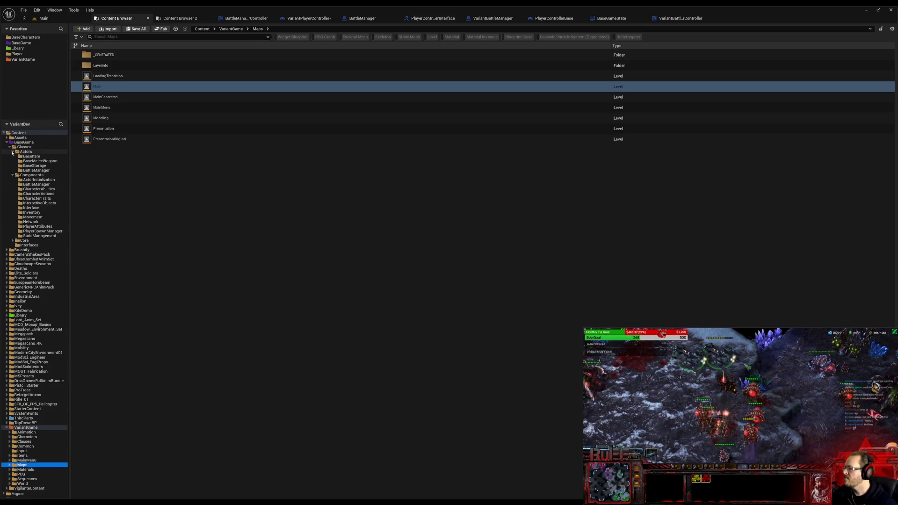
{"action": "left_click", "coordinate": [39, 171]}
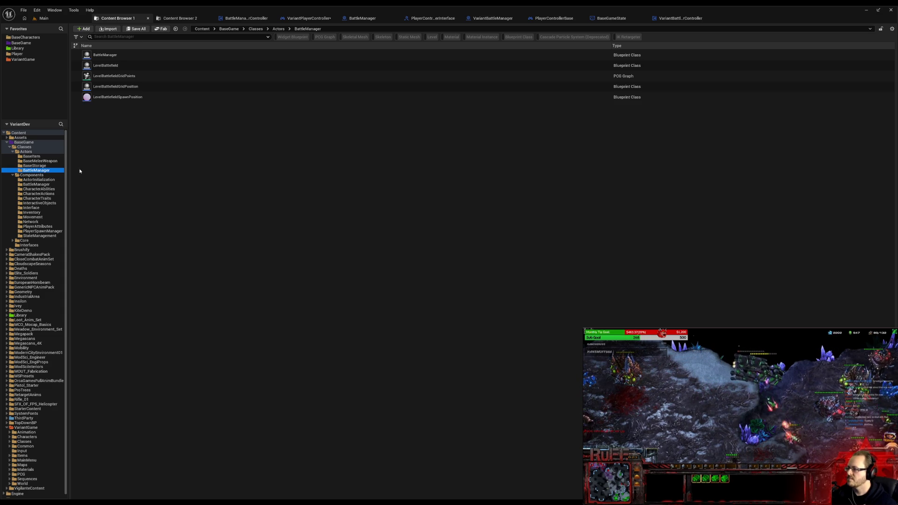
{"action": "left_click", "coordinate": [37, 185]}
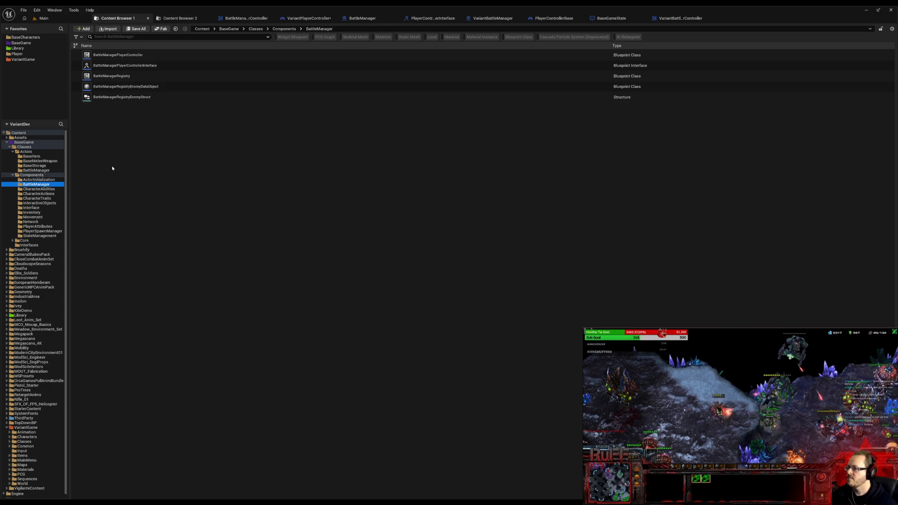
{"action": "double_click", "coordinate": [116, 66]}
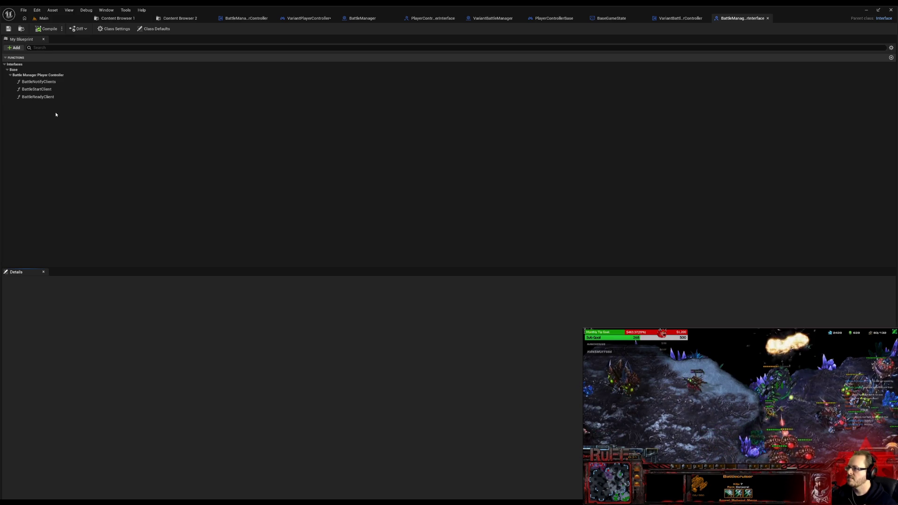
{"action": "left_click", "coordinate": [49, 96]}
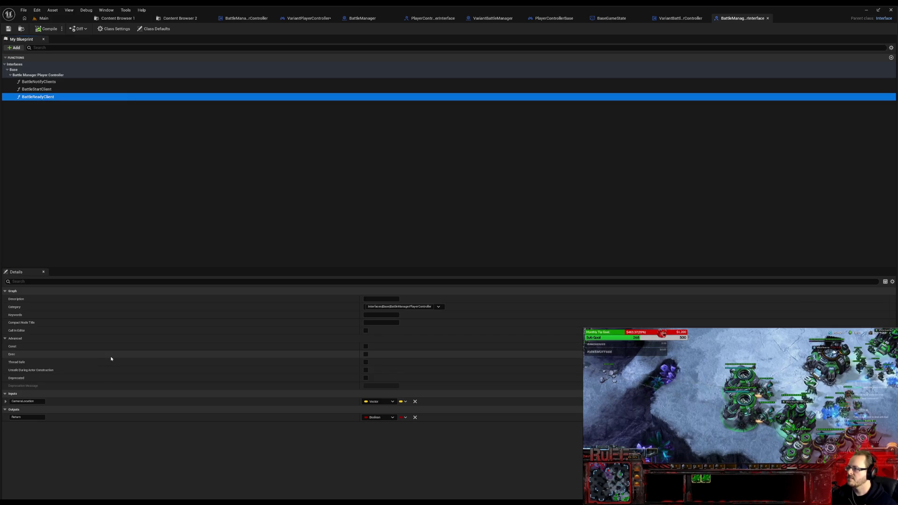
{"action": "left_click", "coordinate": [40, 89]}
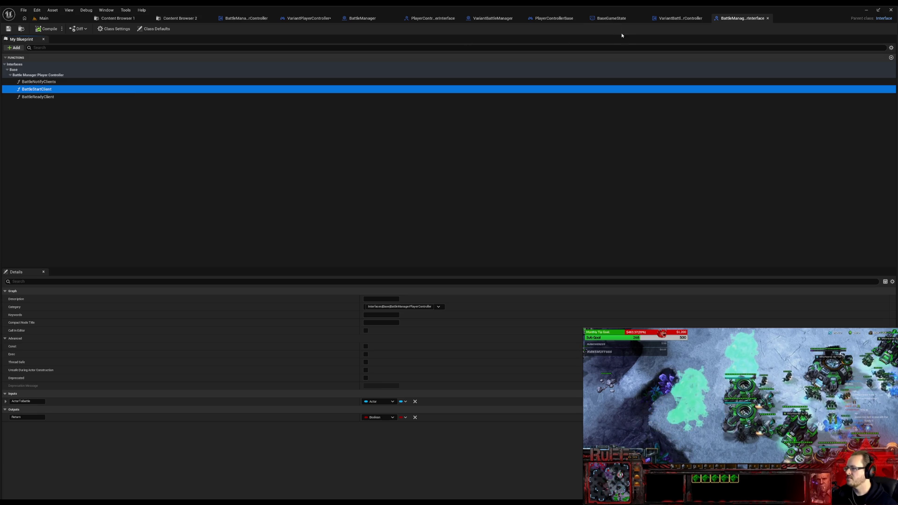
Step: Check BattleManagerPlayerController and VariantPlayerController, leaving the graph name unchanged, and return to the interface
{"action": "left_click", "coordinate": [239, 19]}
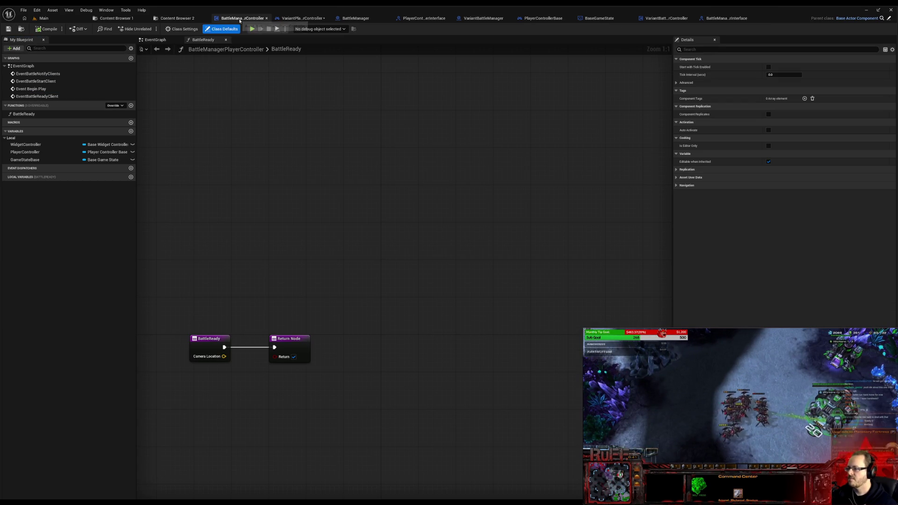
{"action": "left_click", "coordinate": [292, 18]}
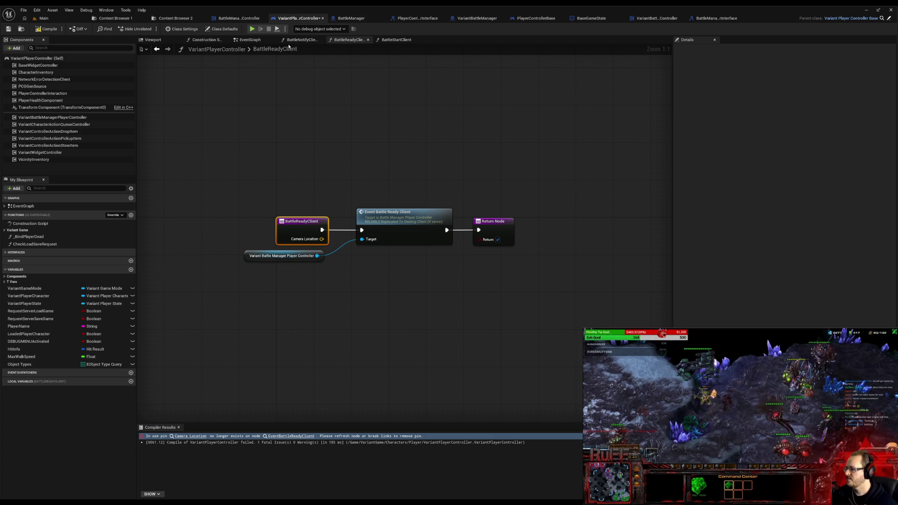
{"action": "double_click", "coordinate": [289, 49]}
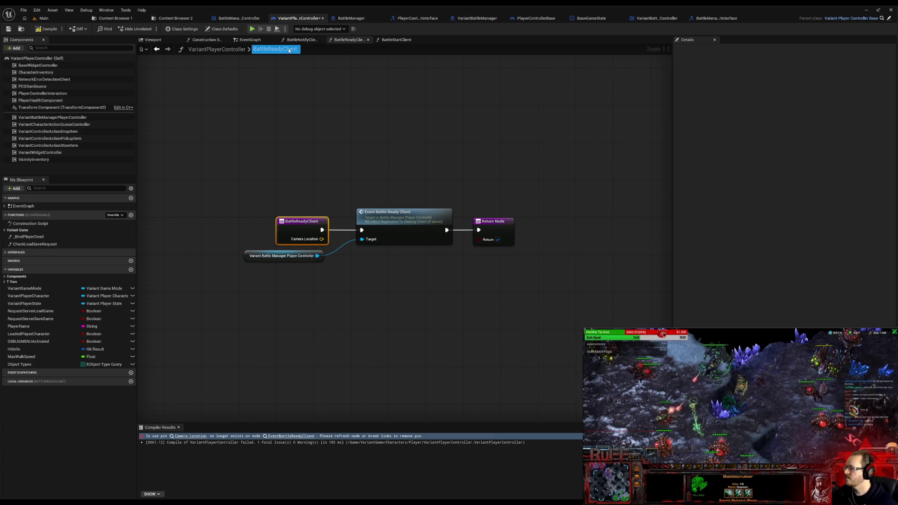
{"action": "left_click", "coordinate": [761, 51]}
{"action": "left_click", "coordinate": [727, 20]}
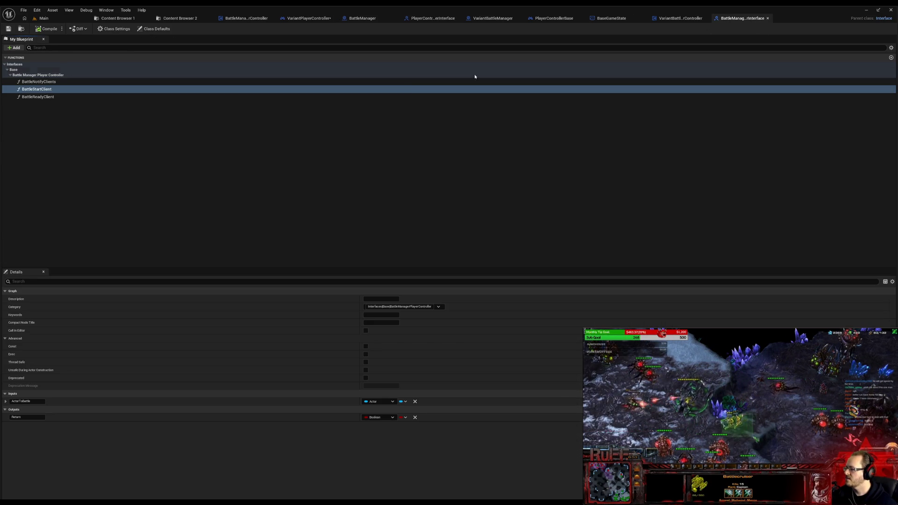
Step: Delete BattleReadyClient's CameraLocation input, compile the interface, then recompile and save VariantPlayerController
{"action": "left_click", "coordinate": [38, 97]}
{"action": "left_click", "coordinate": [414, 401]}
{"action": "left_click", "coordinate": [32, 29]}
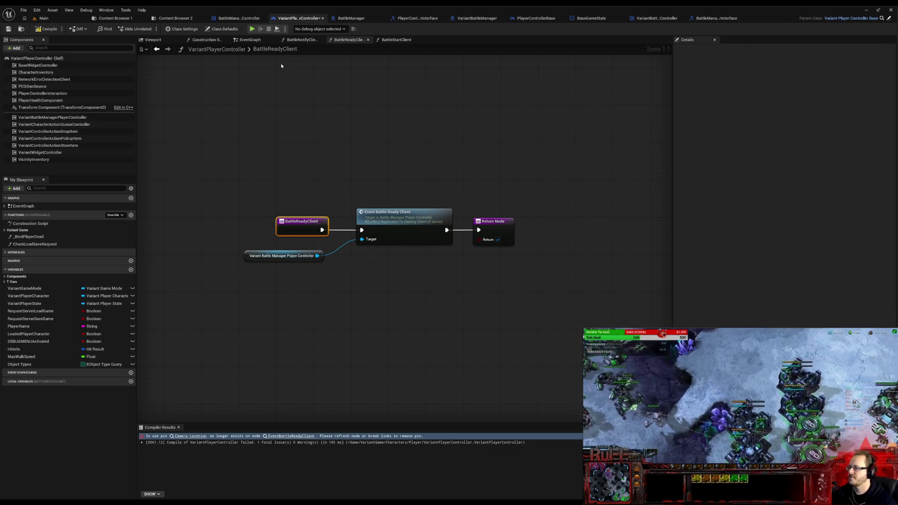
{"action": "left_click", "coordinate": [48, 29]}
{"action": "left_click", "coordinate": [8, 29]}
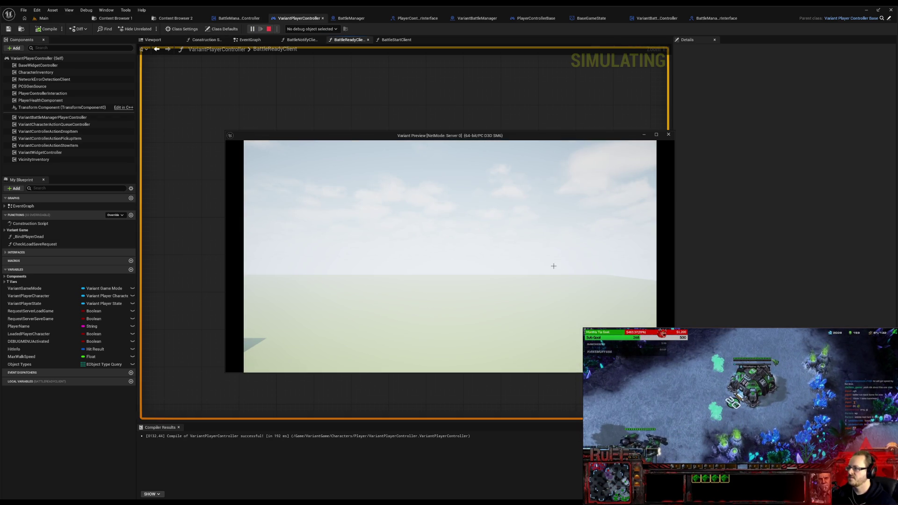
Step: End the play-test session and switch to the BattleManagerPlayerController blueprint
{"action": "left_click", "coordinate": [670, 135]}
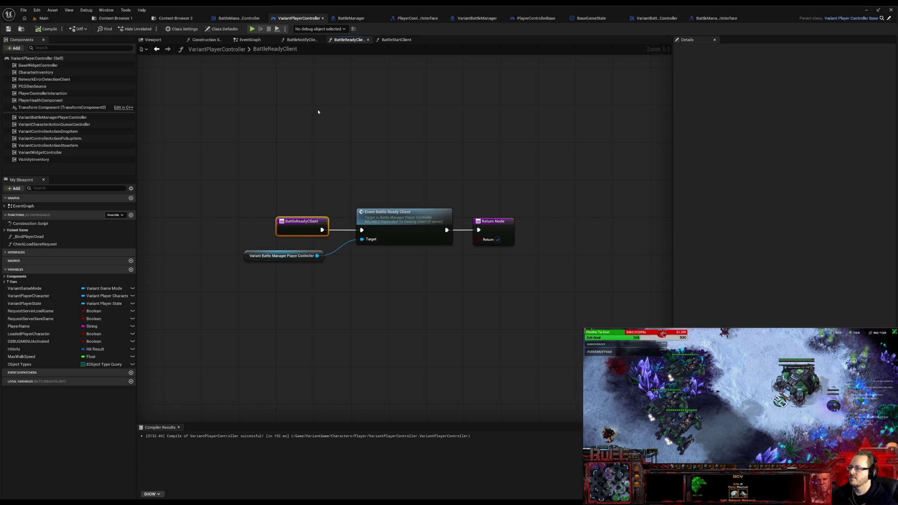
{"action": "left_click", "coordinate": [226, 19]}
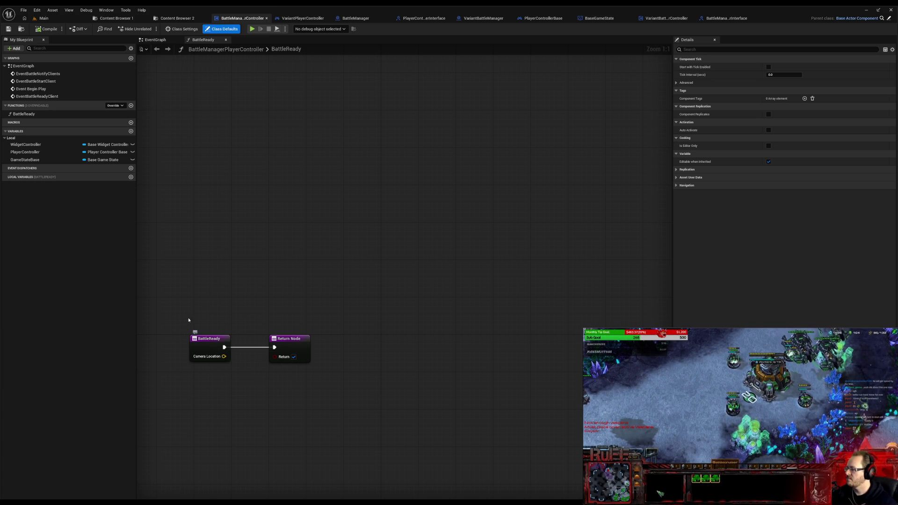
Step: Edit the base BattleReady function's Camera Location input in its properties and compile the change
{"action": "left_click", "coordinate": [39, 116]}
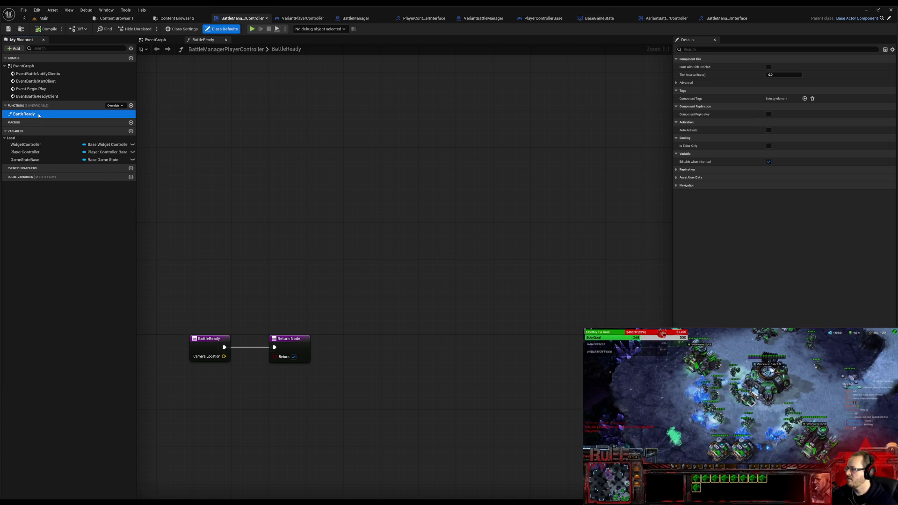
{"action": "double_click", "coordinate": [43, 97]}
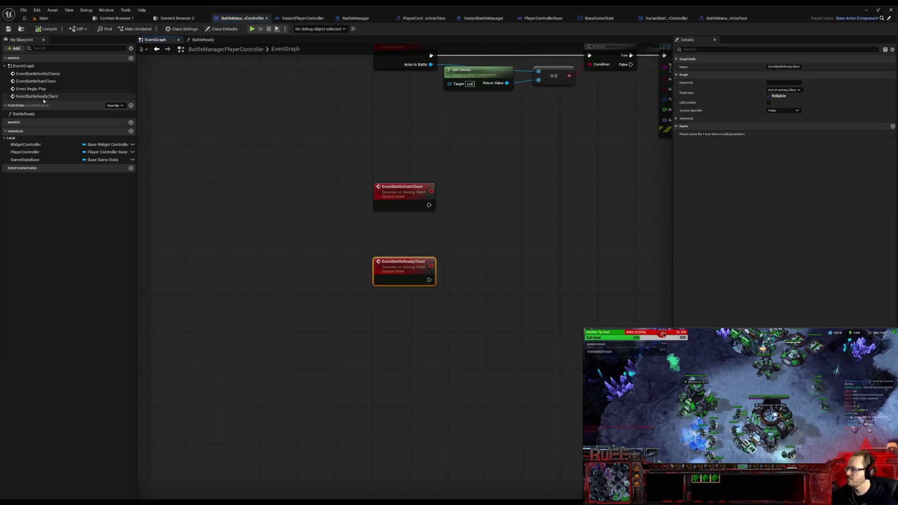
{"action": "double_click", "coordinate": [38, 116]}
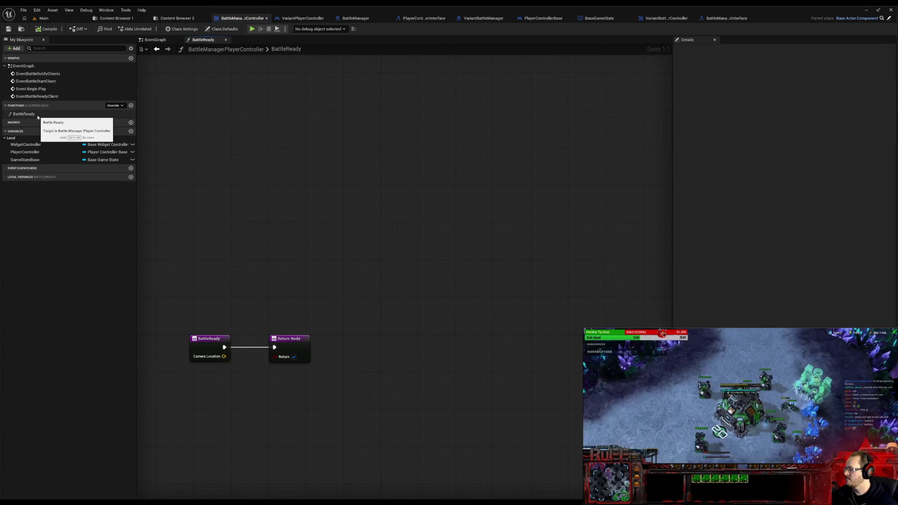
{"action": "left_click", "coordinate": [39, 115]}
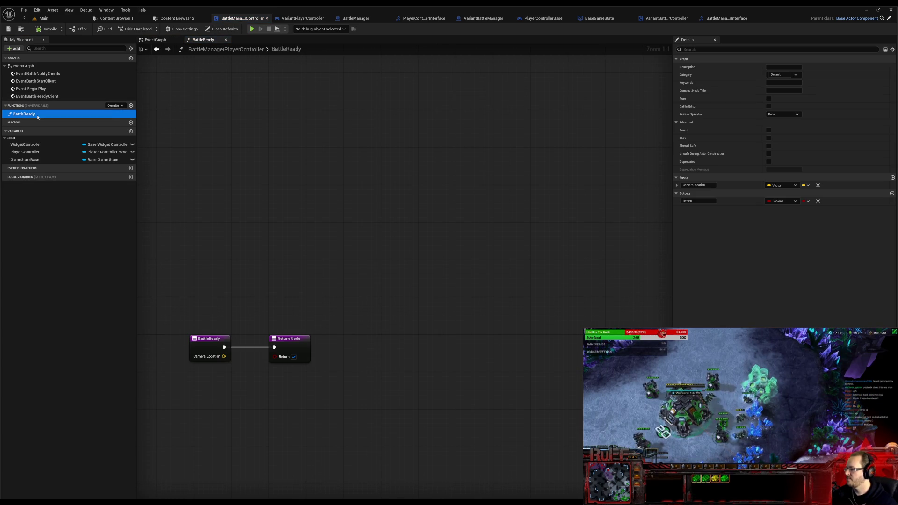
{"action": "left_click", "coordinate": [818, 186]}
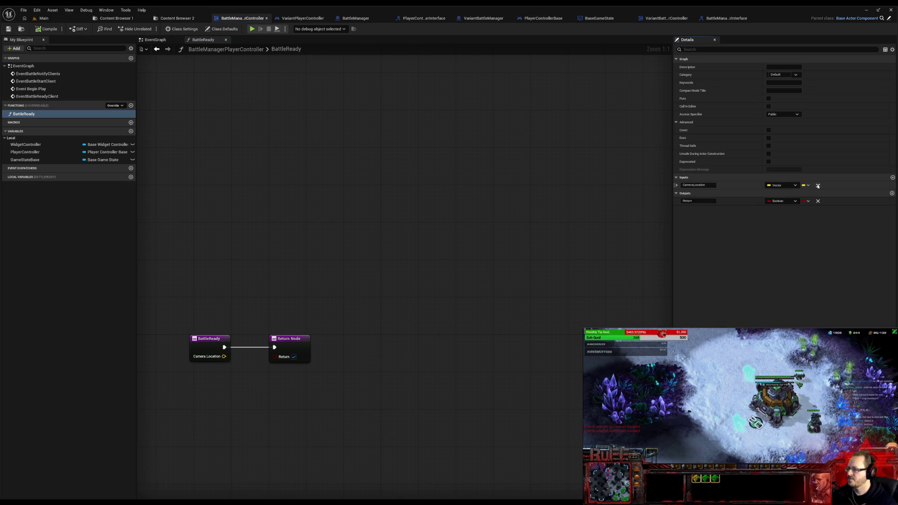
{"action": "left_click", "coordinate": [818, 186]}
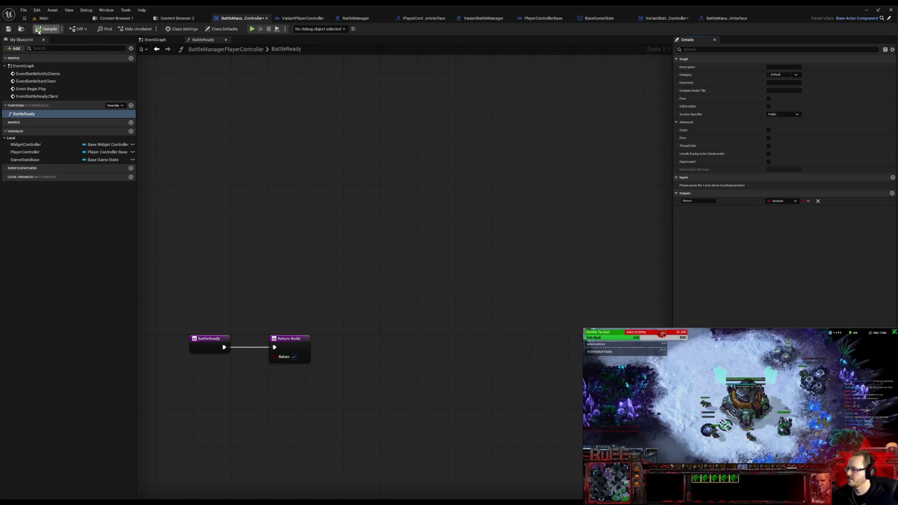
{"action": "left_click", "coordinate": [49, 28]}
{"action": "left_click", "coordinate": [293, 18]}
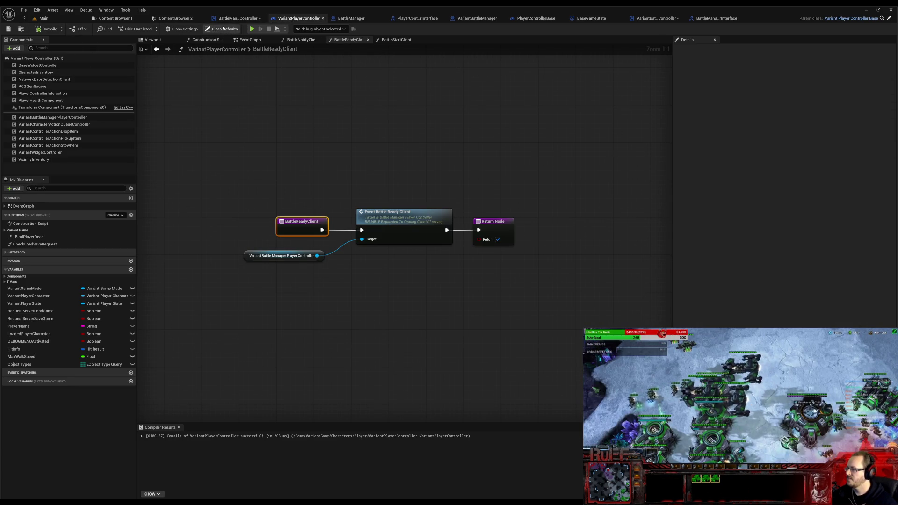
Step: Review the variant controller's erroring BattleReady override against the base function and the BattleManager interface
{"action": "left_click", "coordinate": [229, 19]}
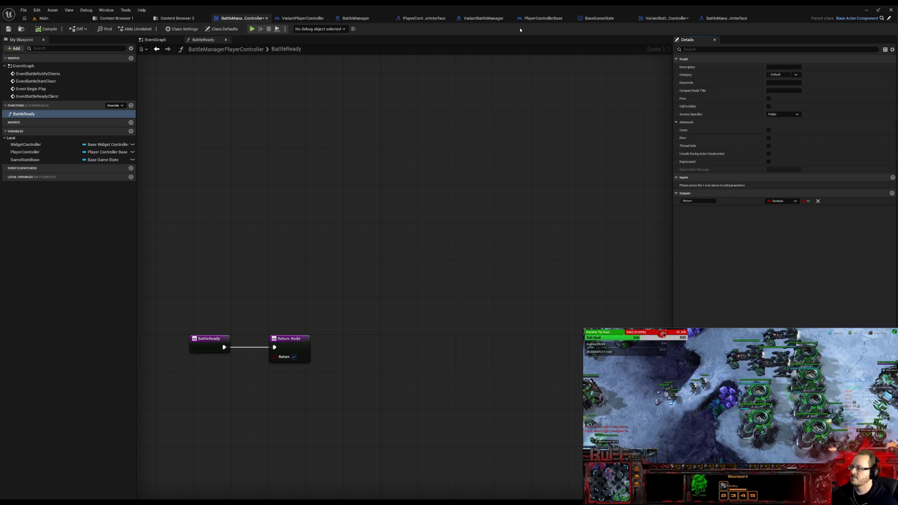
{"action": "left_click", "coordinate": [655, 18]}
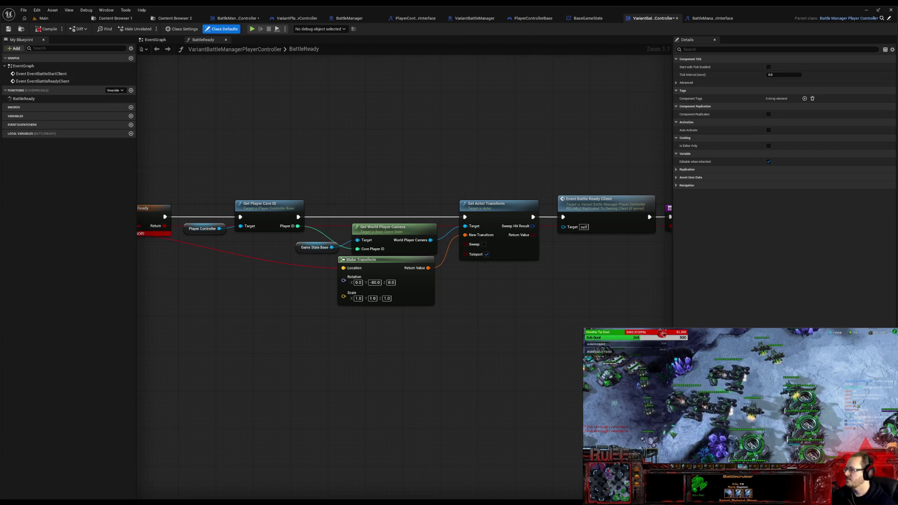
{"action": "left_click_drag", "start_coordinate": [173, 133], "coordinate": [356, 117]}
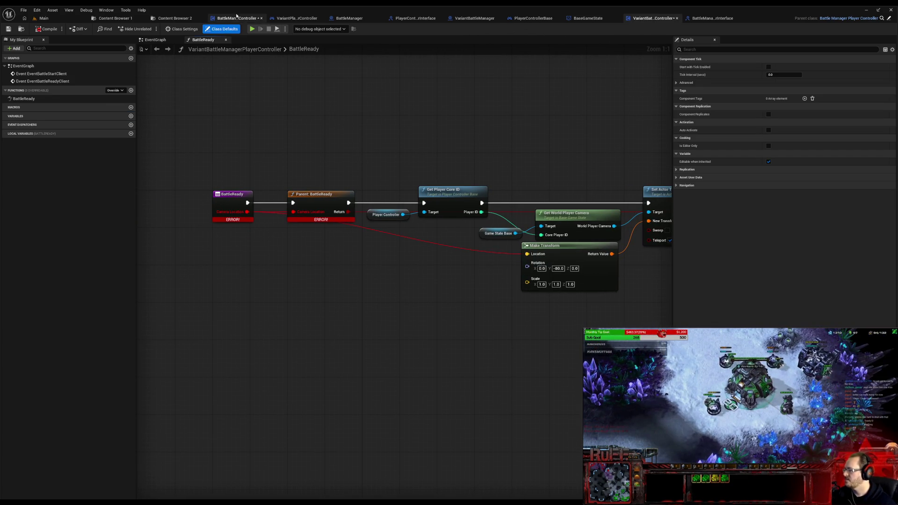
{"action": "left_click", "coordinate": [240, 18]}
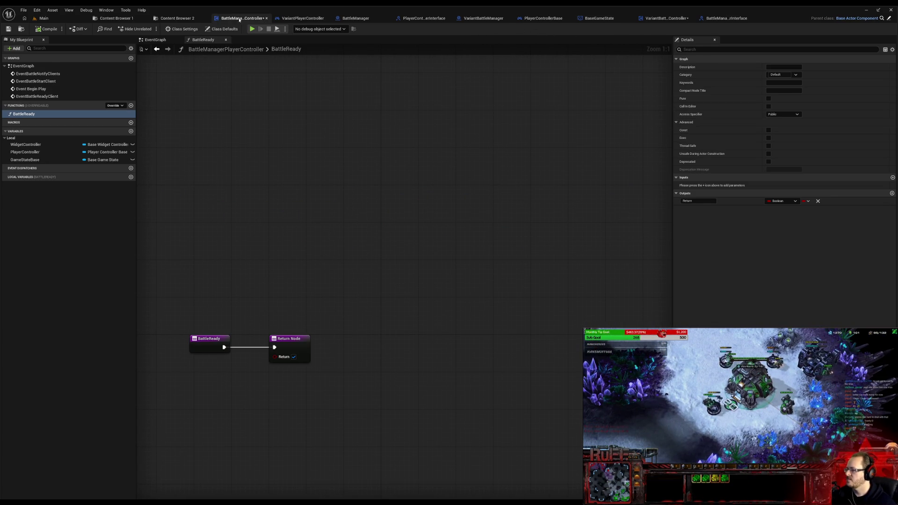
{"action": "left_click", "coordinate": [226, 191]}
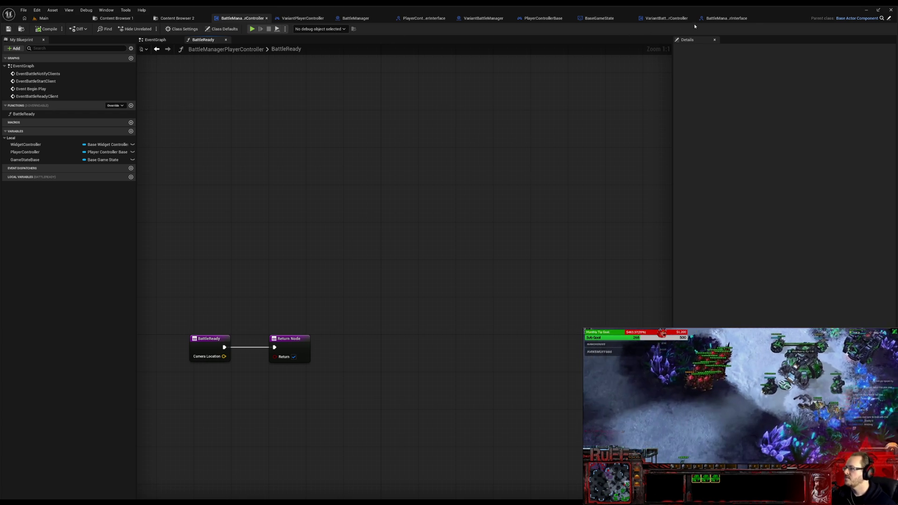
{"action": "left_click", "coordinate": [720, 21]}
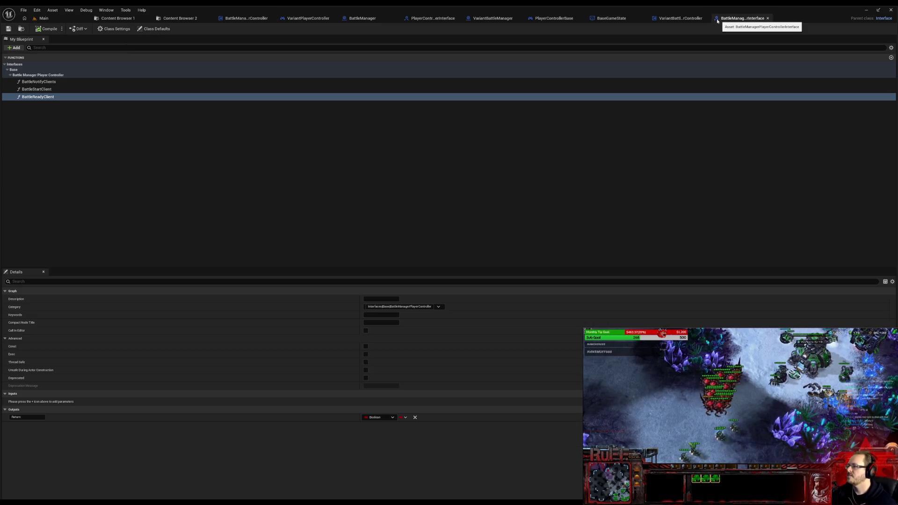
{"action": "left_click", "coordinate": [680, 17]}
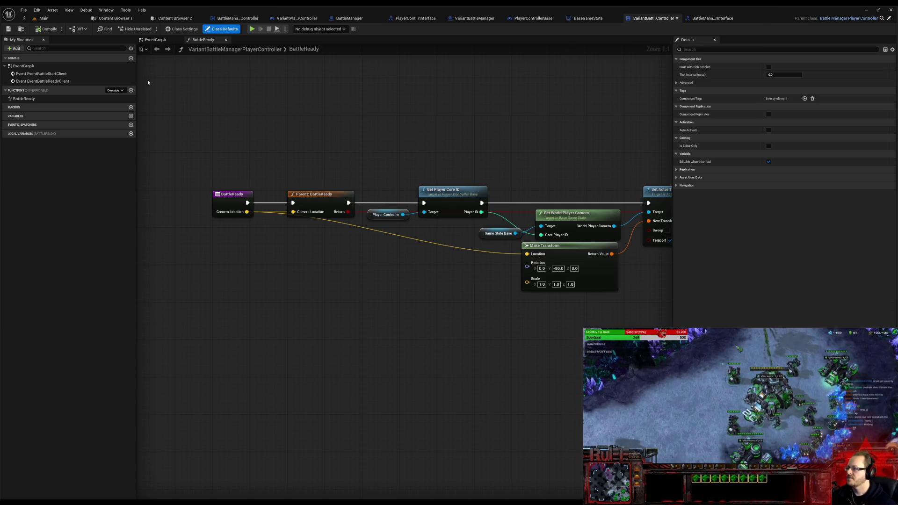
Step: Return to the base controller's BattleReady graph and switch to its event graph
{"action": "left_click", "coordinate": [114, 17]}
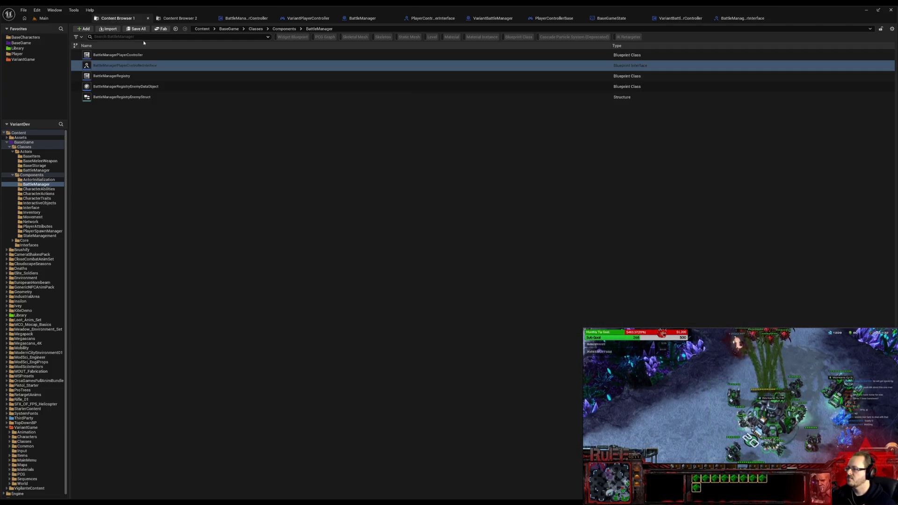
{"action": "left_click", "coordinate": [177, 18]}
{"action": "left_click", "coordinate": [244, 18]}
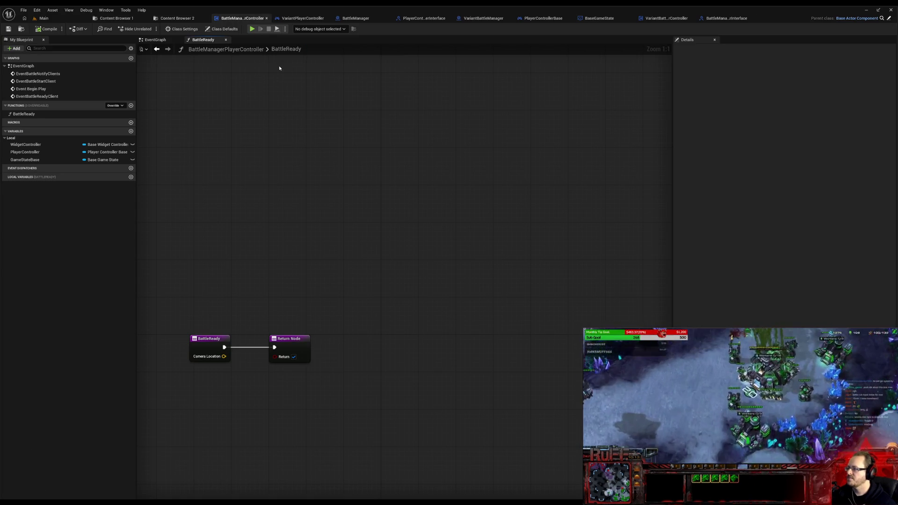
{"action": "left_click_drag", "start_coordinate": [264, 149], "coordinate": [350, 83]}
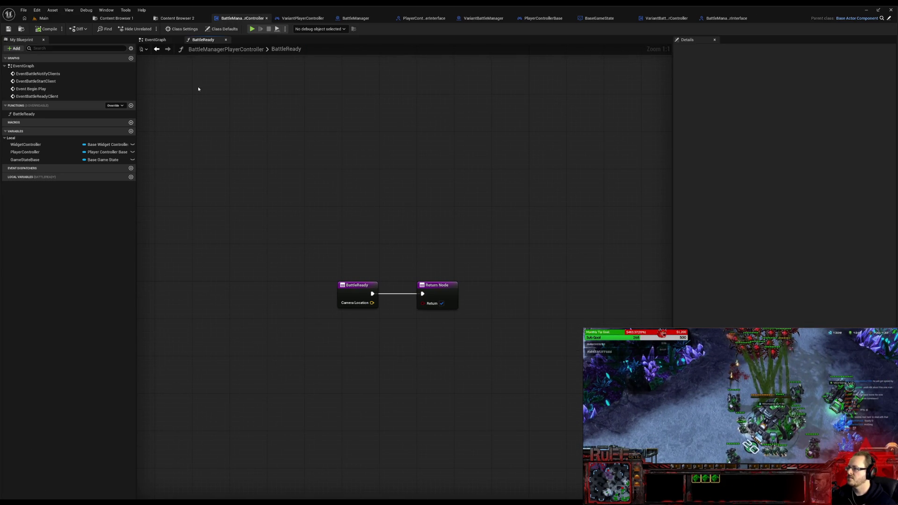
{"action": "left_click", "coordinate": [154, 40]}
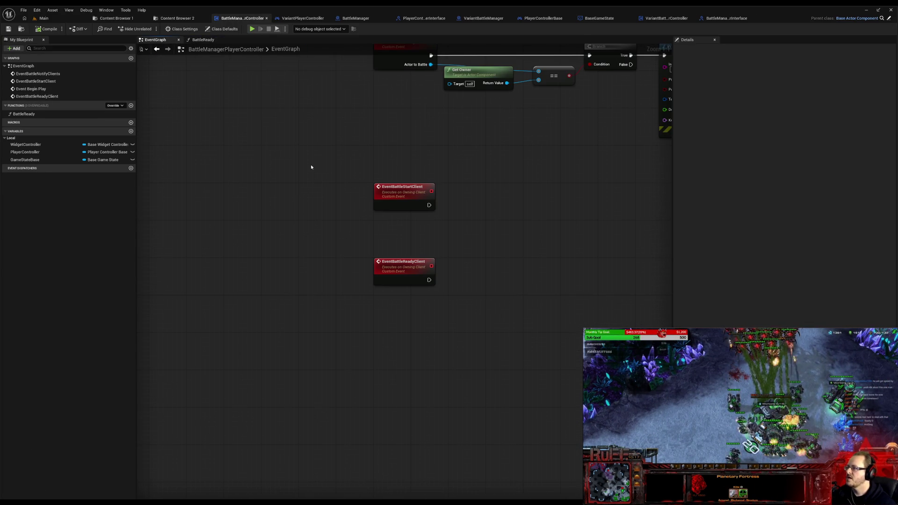
Step: Dock VariantBattleManagerPlayerController beside the base controller, pan across its BattleReady camera chain, and launch a play-test
{"action": "left_click_drag", "start_coordinate": [333, 143], "coordinate": [294, 197]}
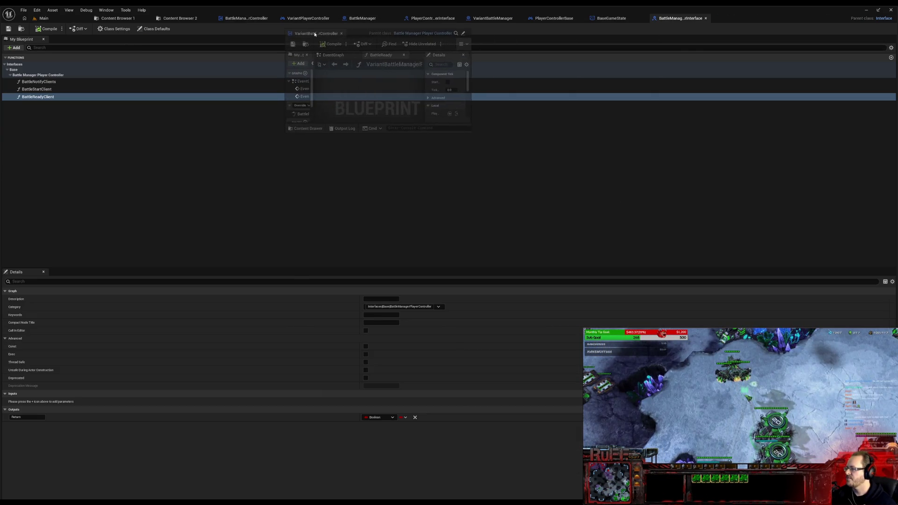
{"action": "left_click_drag", "start_coordinate": [665, 18], "coordinate": [307, 29]}
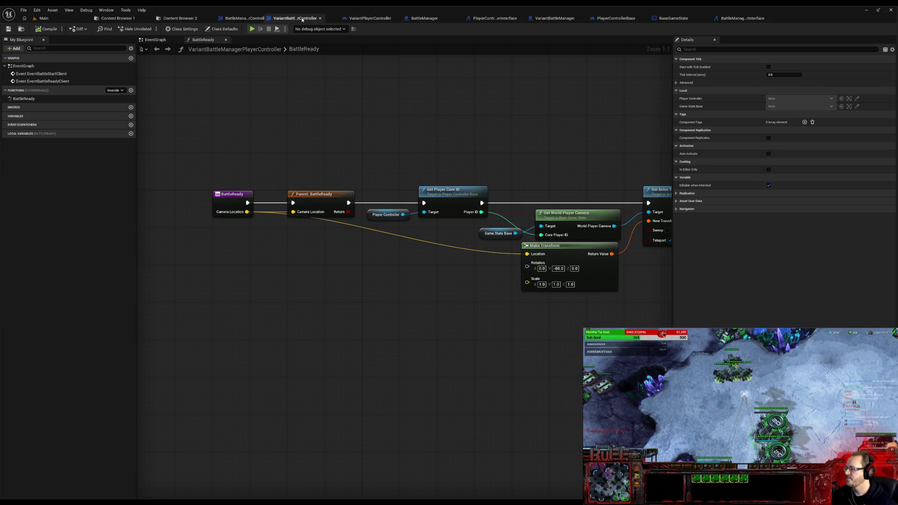
{"action": "left_click_drag", "start_coordinate": [443, 150], "coordinate": [416, 148]}
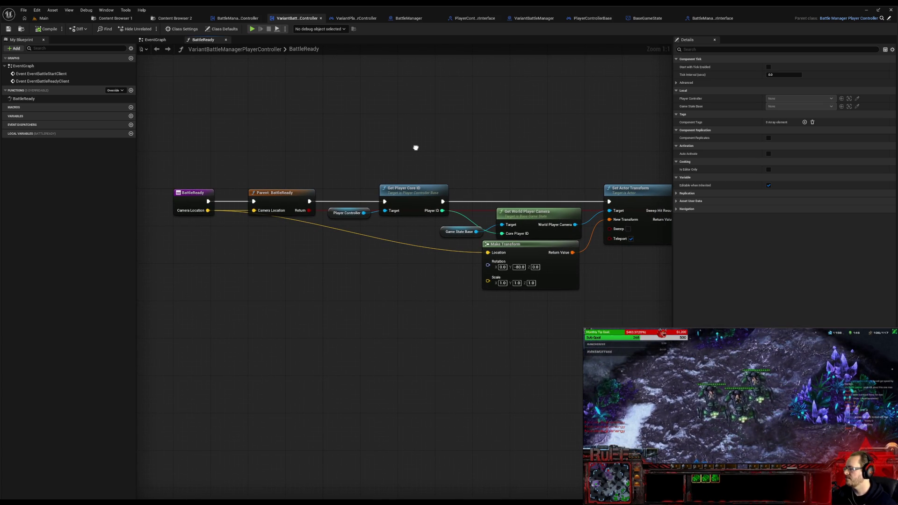
{"action": "left_click_drag", "start_coordinate": [415, 147], "coordinate": [234, 150]}
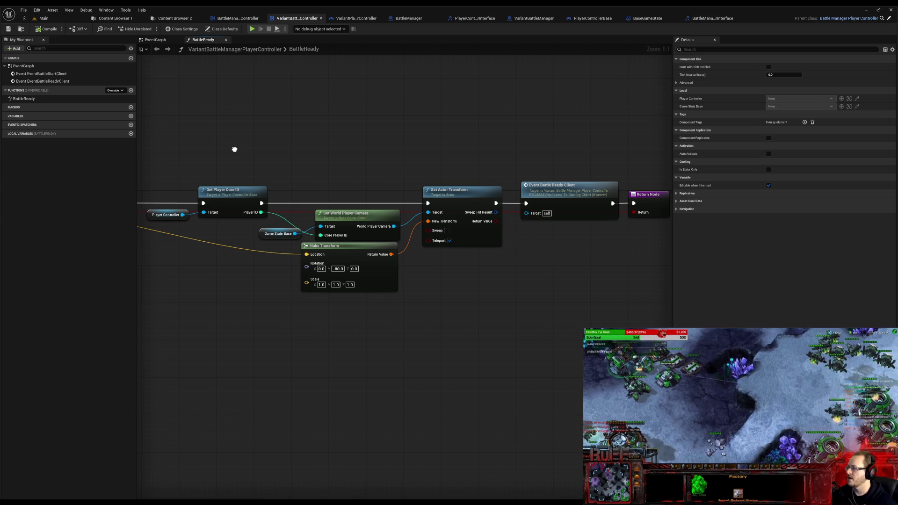
{"action": "left_click_drag", "start_coordinate": [563, 205], "coordinate": [465, 201]}
{"action": "left_click_drag", "start_coordinate": [198, 161], "coordinate": [535, 190]}
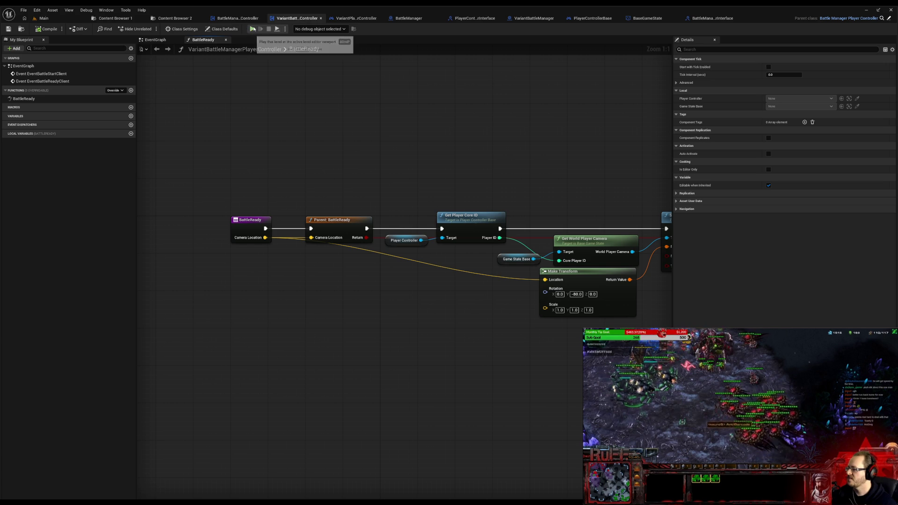
{"action": "key", "text": "alt+p"}
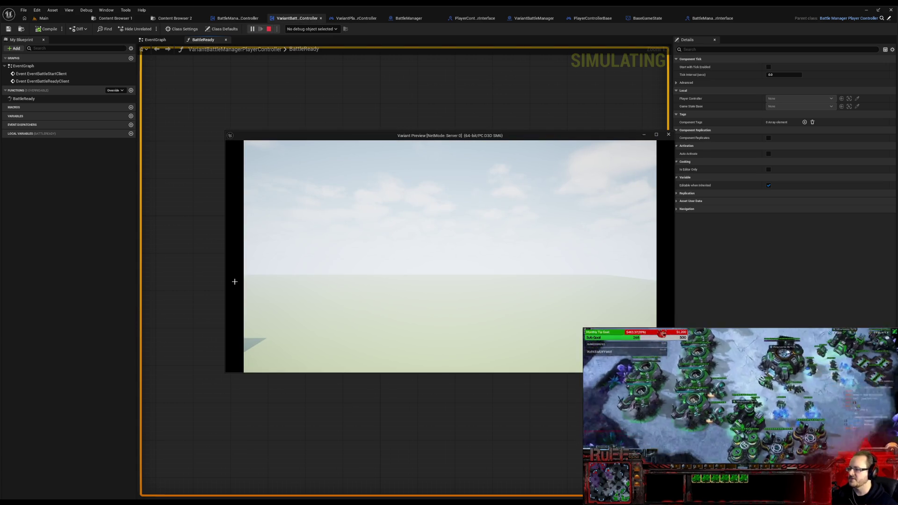
Step: Stop the test, clear Make Transform's rotation Y value, then play-test again and stop
{"action": "left_click", "coordinate": [668, 134]}
{"action": "left_click", "coordinate": [576, 293]}
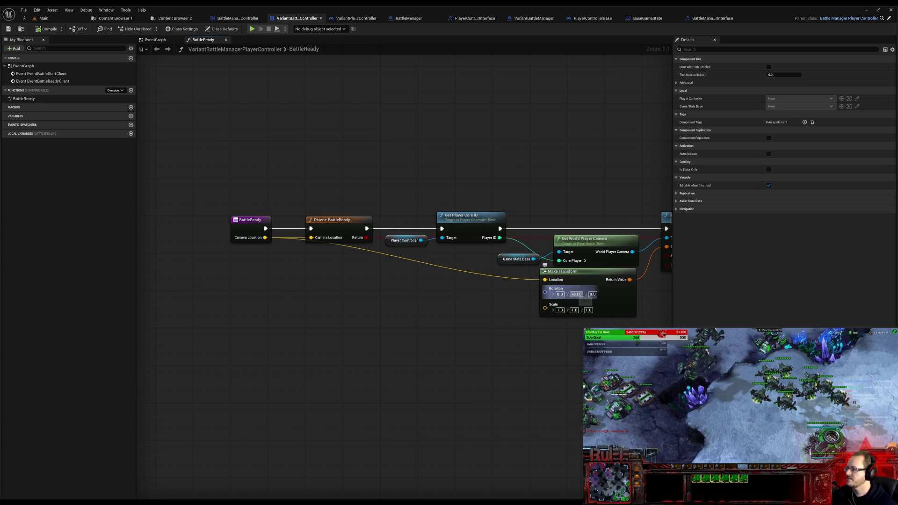
{"action": "key", "text": "BackSpace"}
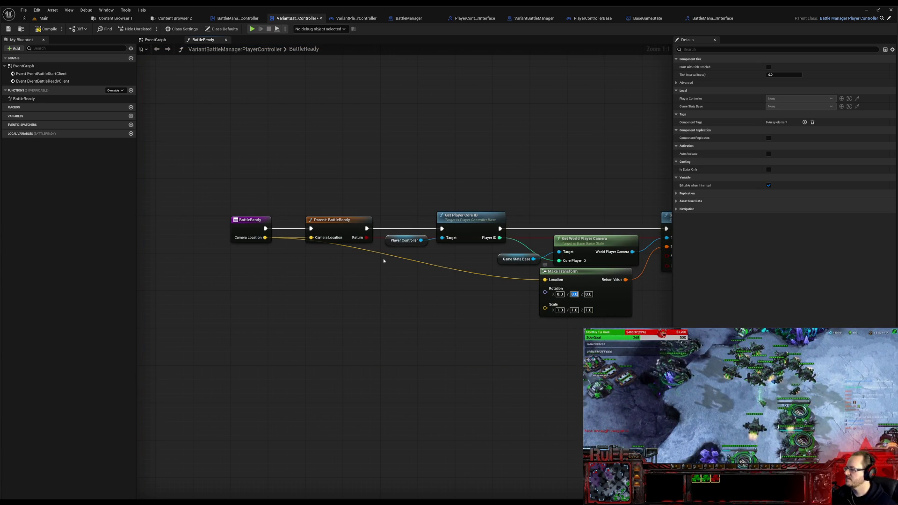
{"action": "left_click", "coordinate": [250, 29]}
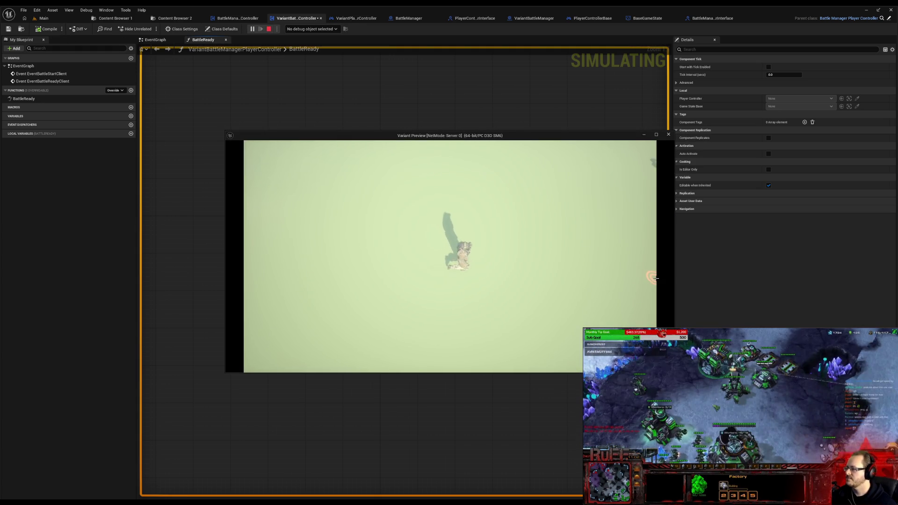
{"action": "left_click", "coordinate": [669, 134]}
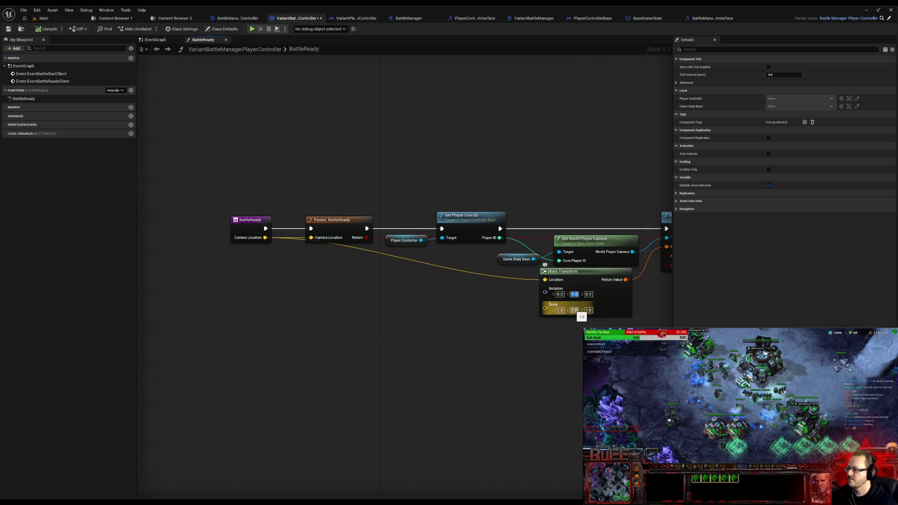
Step: Pan to the Battle Ready Client call and jump to the EventBattleReadyClient event definition
{"action": "left_click_drag", "start_coordinate": [429, 287], "coordinate": [251, 277]}
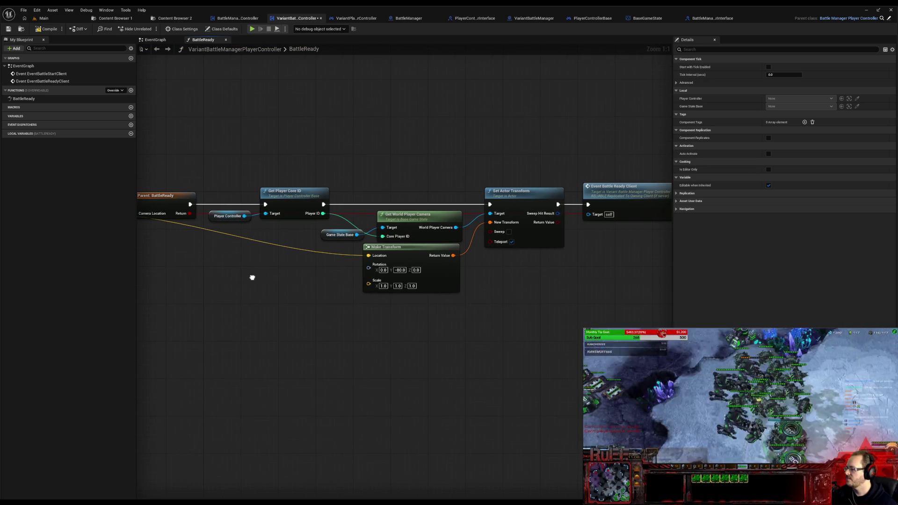
{"action": "left_click_drag", "start_coordinate": [509, 325], "coordinate": [458, 320]}
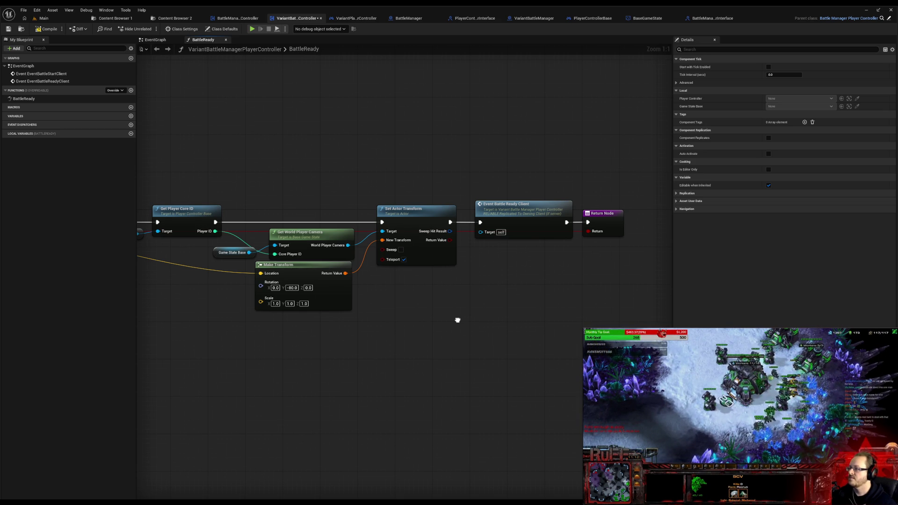
{"action": "double_click", "coordinate": [534, 229]}
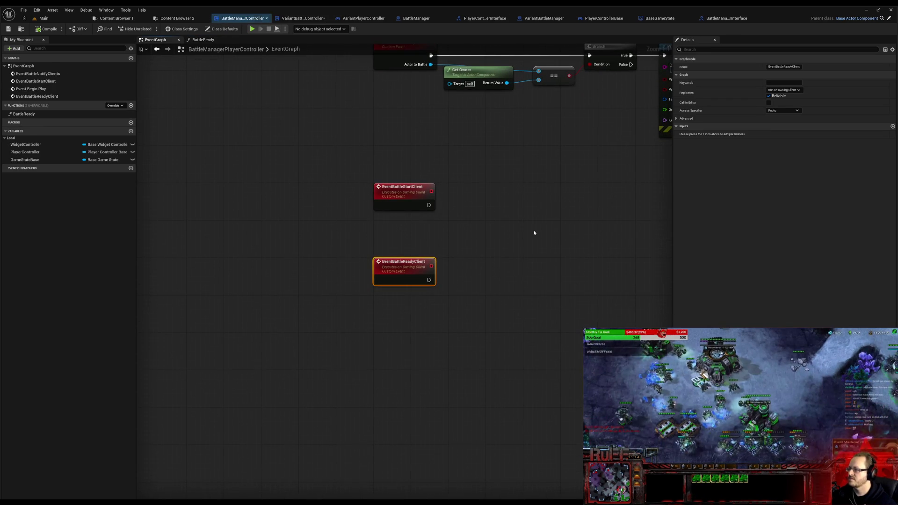
Step: In the variant controller's event graph, delete the Set Actor Transform node and the TODO fix-rotation comment with its Make Transform
{"action": "left_click", "coordinate": [298, 19]}
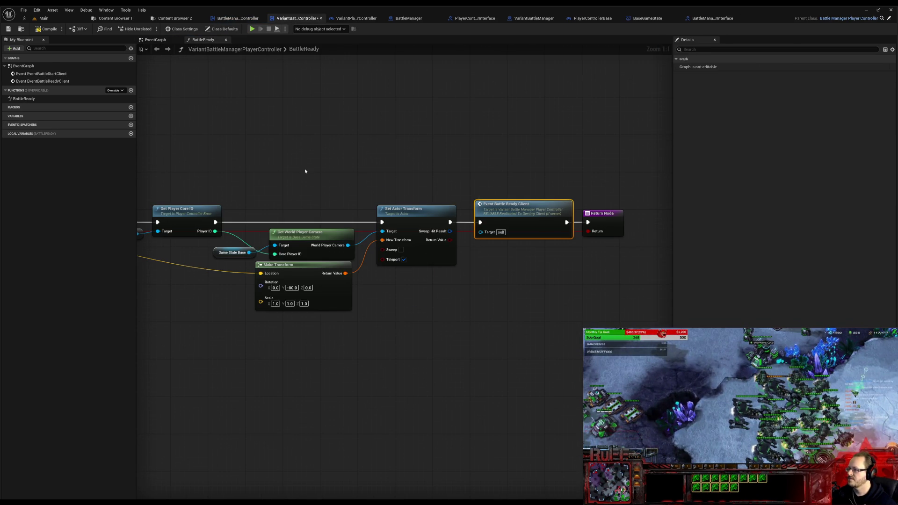
{"action": "mouse_move", "coordinate": [229, 165]}
{"action": "left_mouse_down"}
{"action": "mouse_move", "coordinate": [417, 162]}
{"action": "mouse_move", "coordinate": [377, 152]}
{"action": "mouse_move", "coordinate": [288, 157]}
{"action": "left_mouse_up"}
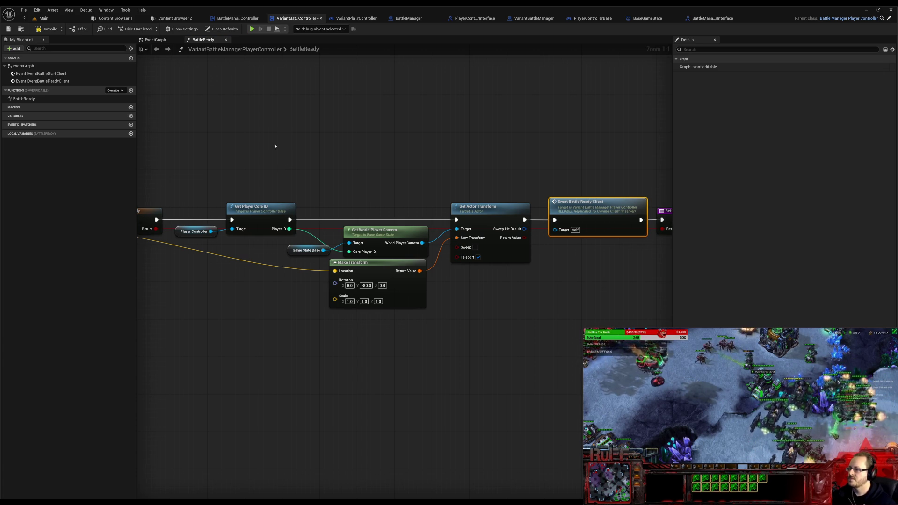
{"action": "left_click", "coordinate": [157, 48]}
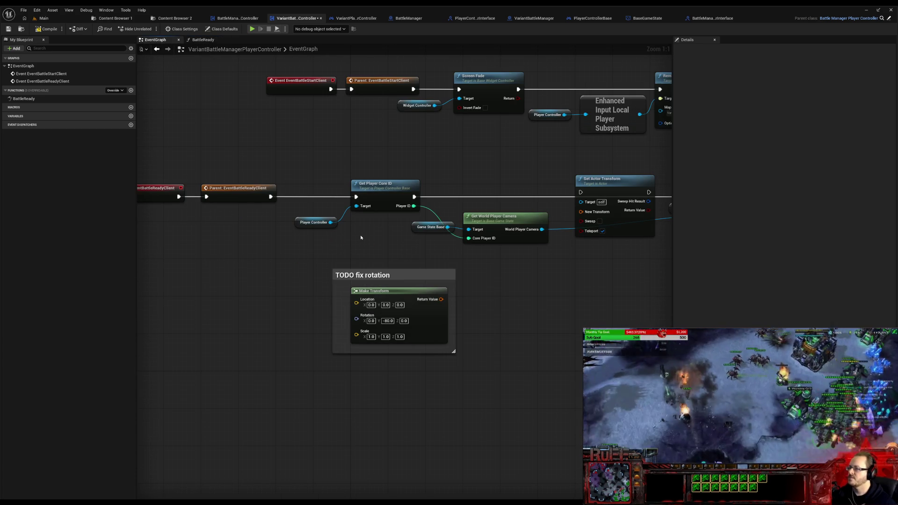
{"action": "left_click_drag", "start_coordinate": [582, 259], "coordinate": [395, 271]}
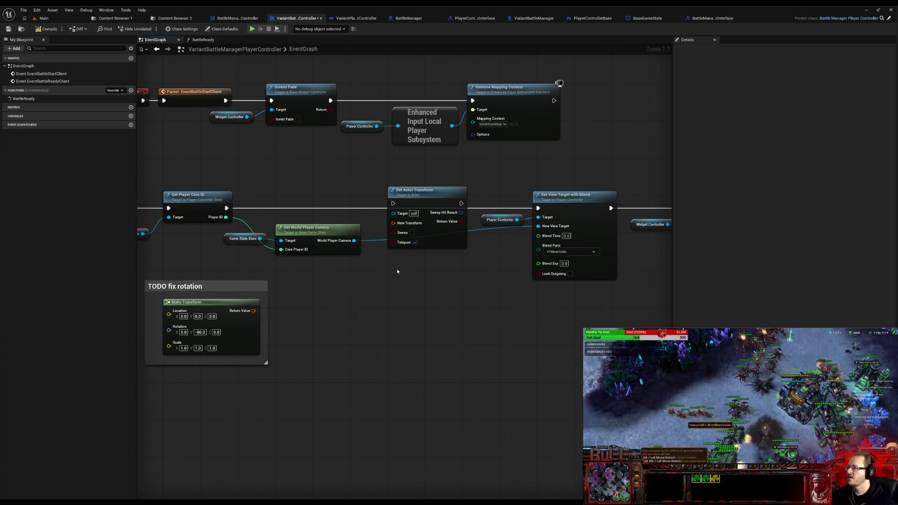
{"action": "key", "text": "Delete"}
{"action": "left_click", "coordinate": [204, 286]}
{"action": "key", "text": "Delete"}
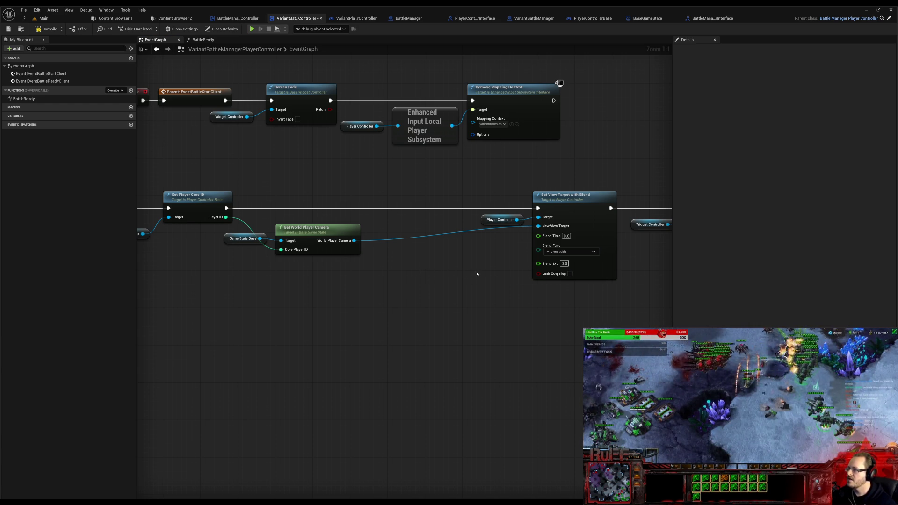
Step: Look over the remaining event graph nodes and switch back to the BattleReady function graph
{"action": "left_click_drag", "start_coordinate": [493, 270], "coordinate": [355, 307]}
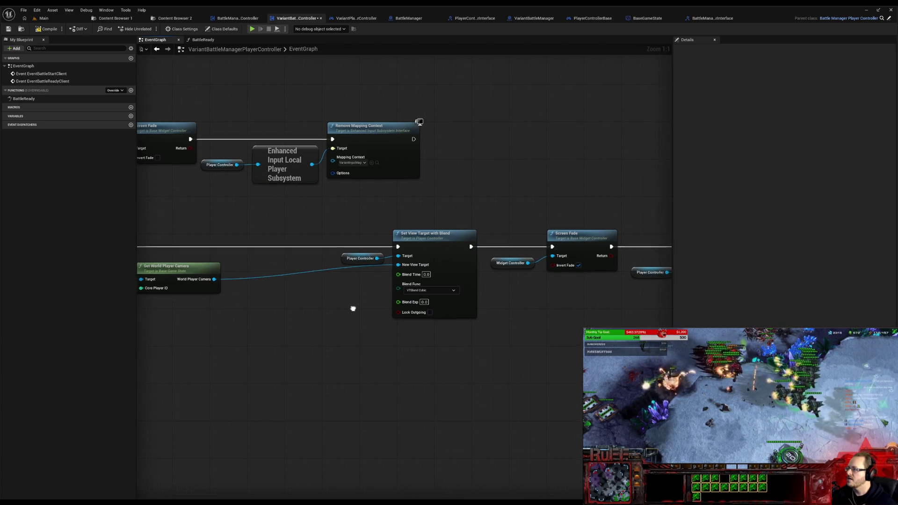
{"action": "scroll", "coordinate": [354, 308], "scroll_direction": "down", "scroll_amount": 3}
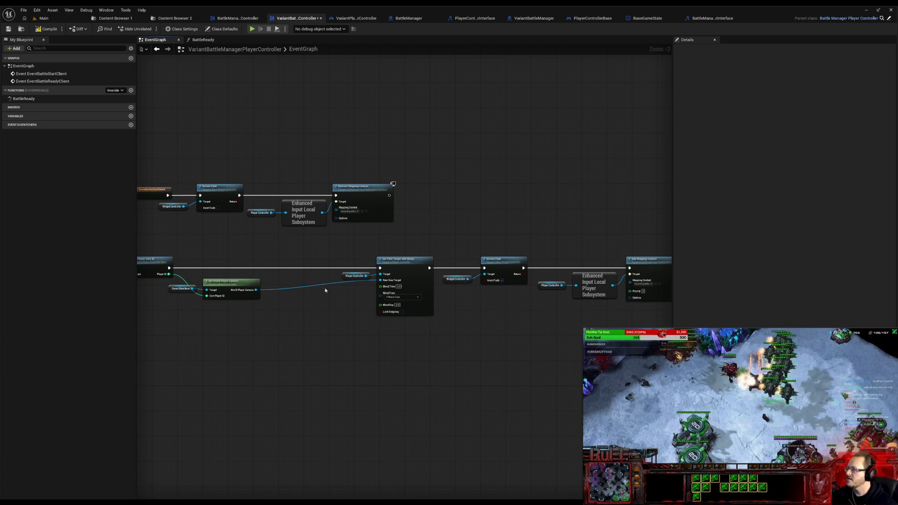
{"action": "mouse_move", "coordinate": [341, 245]}
{"action": "left_mouse_down"}
{"action": "mouse_move", "coordinate": [657, 281]}
{"action": "mouse_move", "coordinate": [624, 267]}
{"action": "mouse_move", "coordinate": [576, 266]}
{"action": "left_mouse_up"}
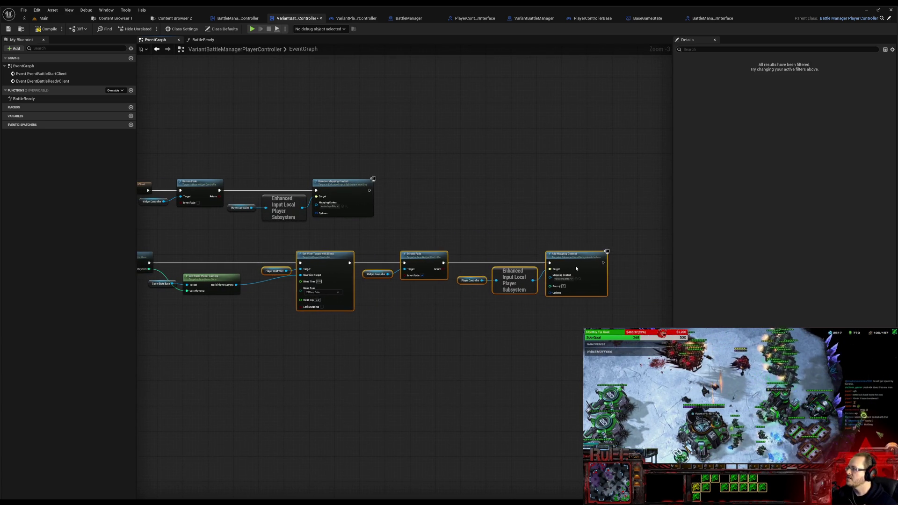
{"action": "left_click", "coordinate": [182, 341]}
{"action": "left_click_drag", "start_coordinate": [183, 342], "coordinate": [453, 340]}
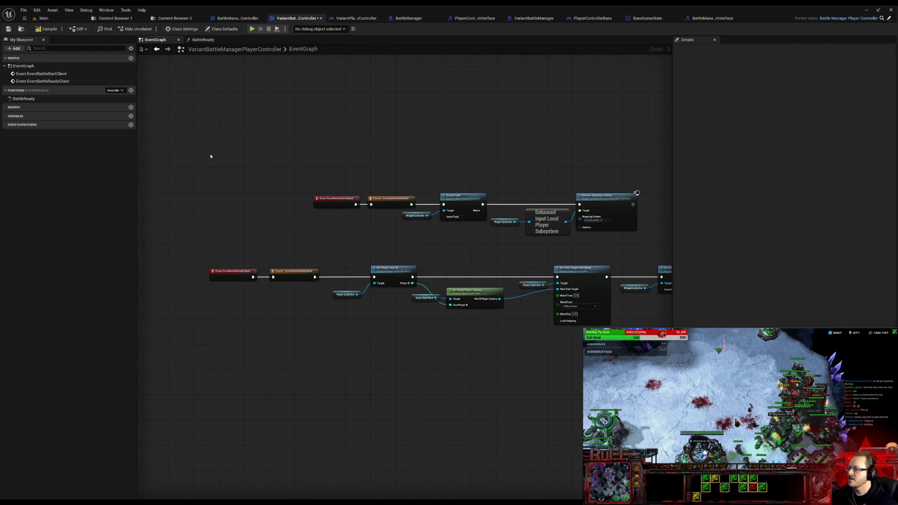
{"action": "left_click", "coordinate": [202, 40]}
Step: Pan across the variant BattleReady graph from Get Player Core ID to Return, then go to the Main level
{"action": "left_click_drag", "start_coordinate": [220, 274], "coordinate": [326, 278]}
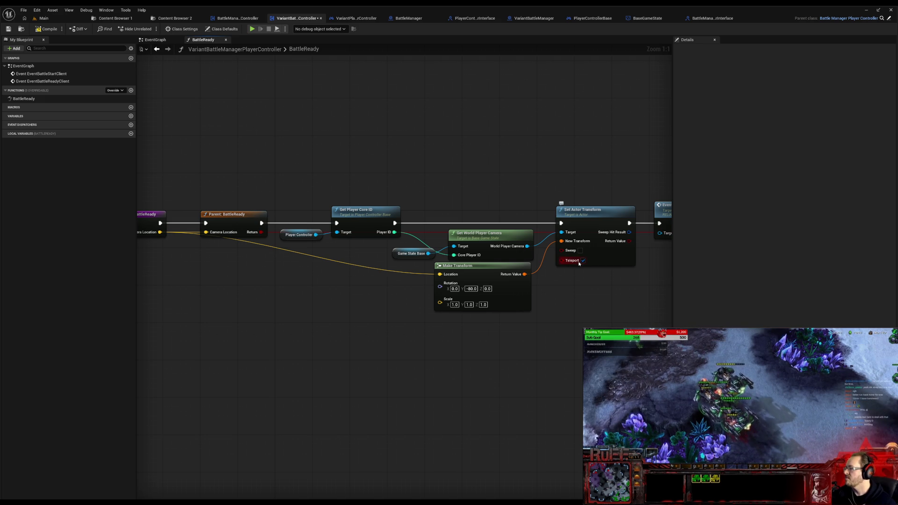
{"action": "left_click_drag", "start_coordinate": [566, 322], "coordinate": [353, 302]}
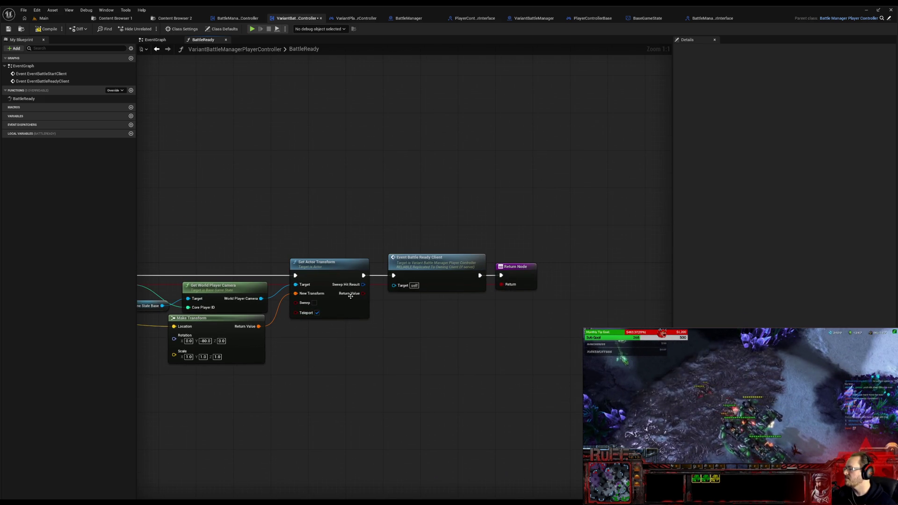
{"action": "left_click_drag", "start_coordinate": [318, 328], "coordinate": [381, 370]}
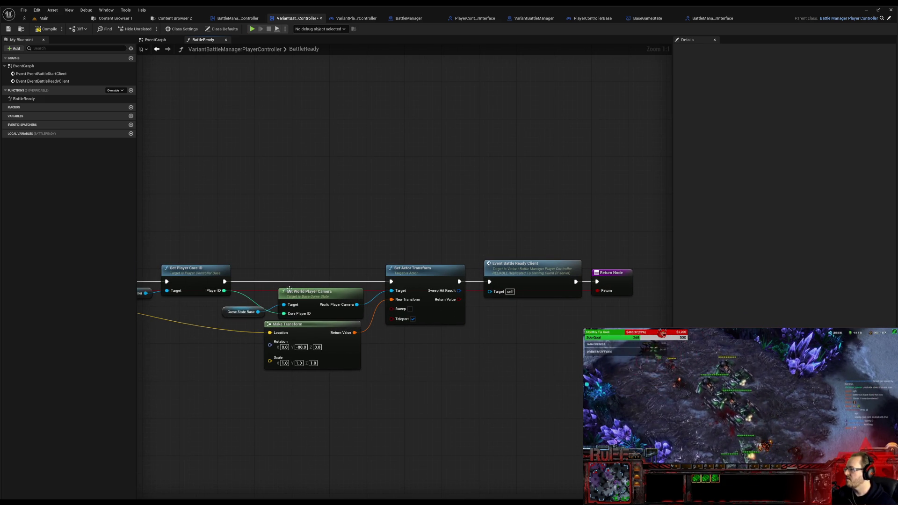
{"action": "left_click", "coordinate": [52, 19]}
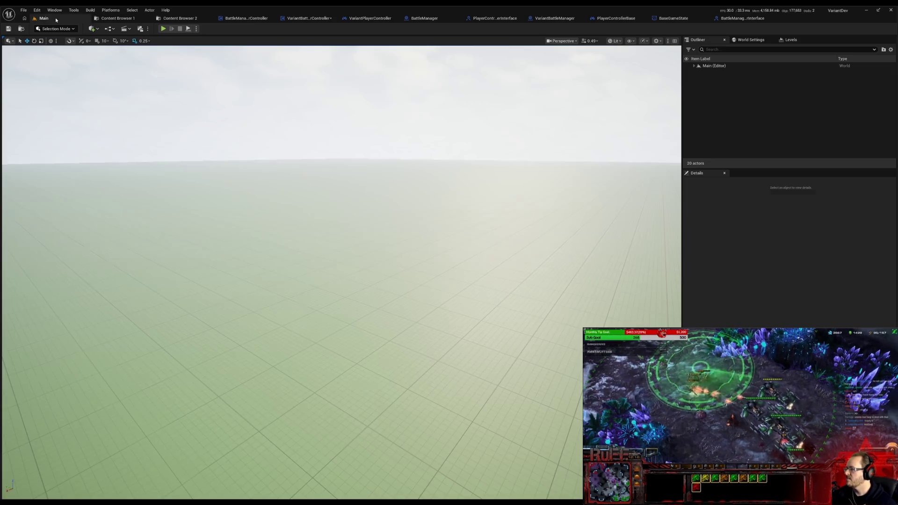
Step: Play-test Main, eject to a free camera with Shift+F1 and F8 to view the spawned characters, then stop
{"action": "left_click", "coordinate": [163, 29]}
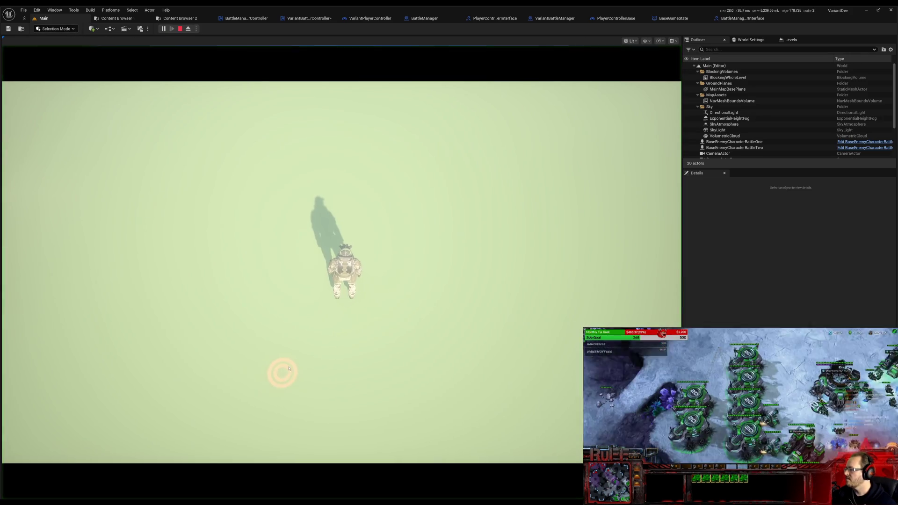
{"action": "left_click", "coordinate": [422, 260]}
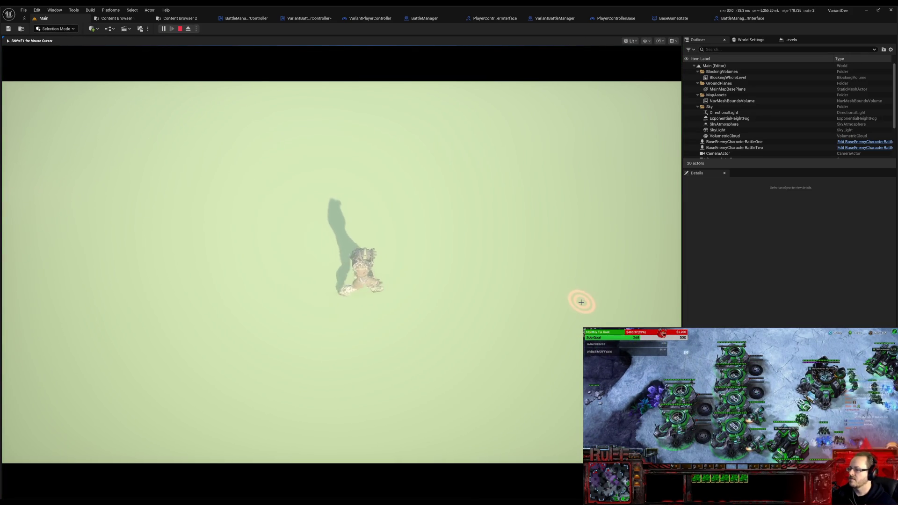
{"action": "key", "text": "shift+F1"}
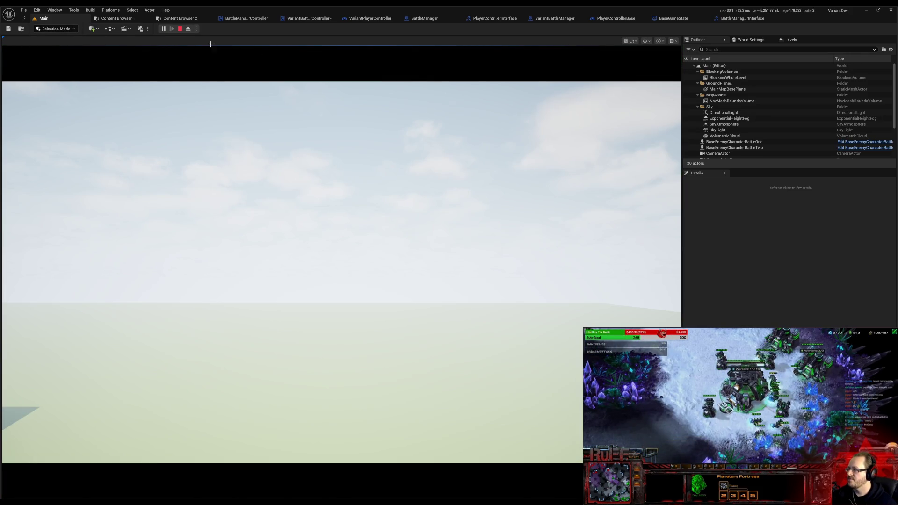
{"action": "key", "text": "F8"}
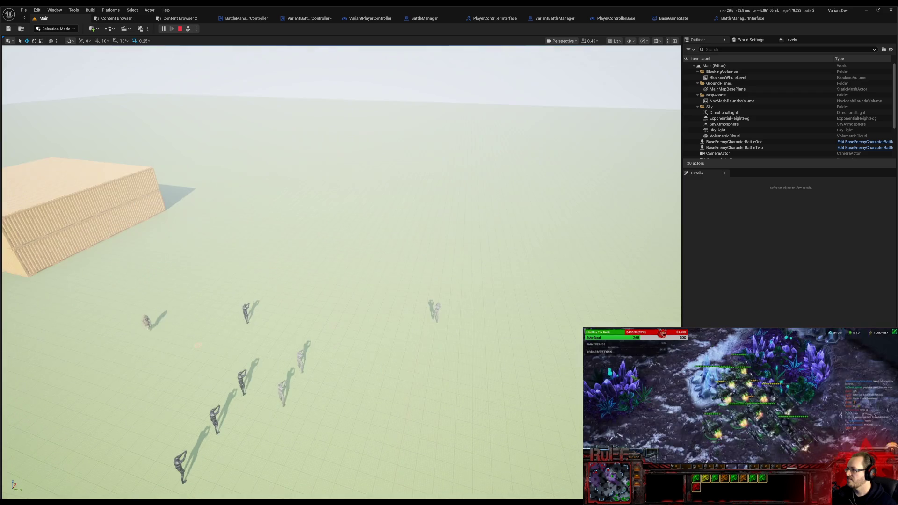
{"action": "mouse_move", "coordinate": [337, 281]}
{"action": "left_mouse_down"}
{"action": "mouse_move", "coordinate": [337, 203]}
{"action": "mouse_move", "coordinate": [364, 281]}
{"action": "left_mouse_up"}
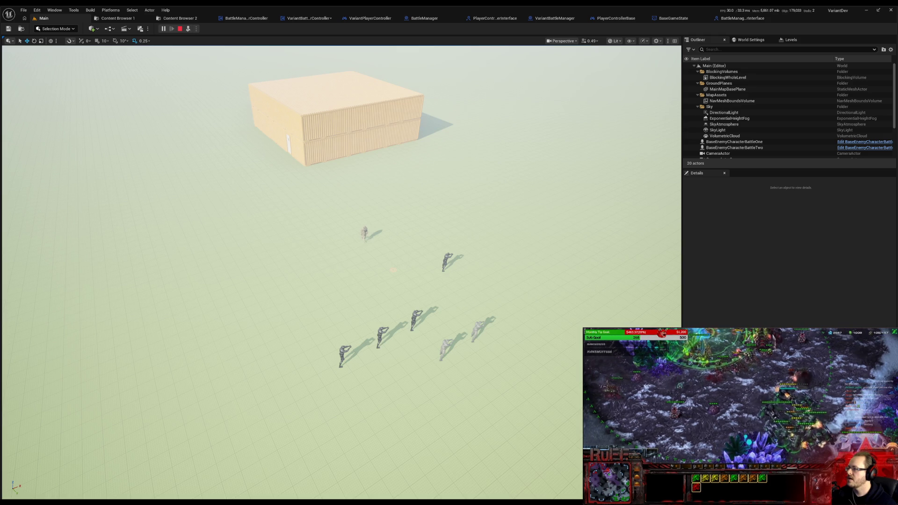
{"action": "scroll", "coordinate": [341, 270], "scroll_direction": "up", "scroll_amount": 3}
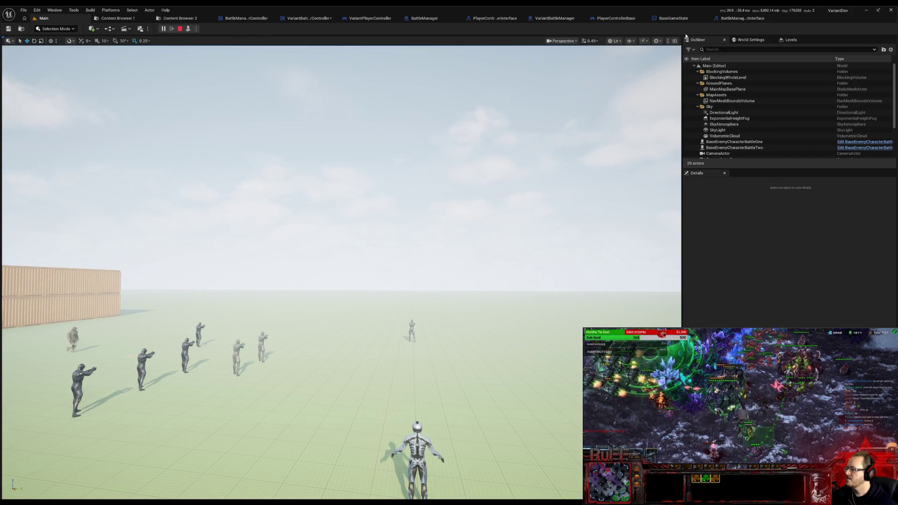
{"action": "scroll", "coordinate": [747, 132], "scroll_direction": "down", "scroll_amount": 3}
{"action": "scroll", "coordinate": [747, 132], "scroll_direction": "down", "scroll_amount": 1}
{"action": "left_click", "coordinate": [180, 29]}
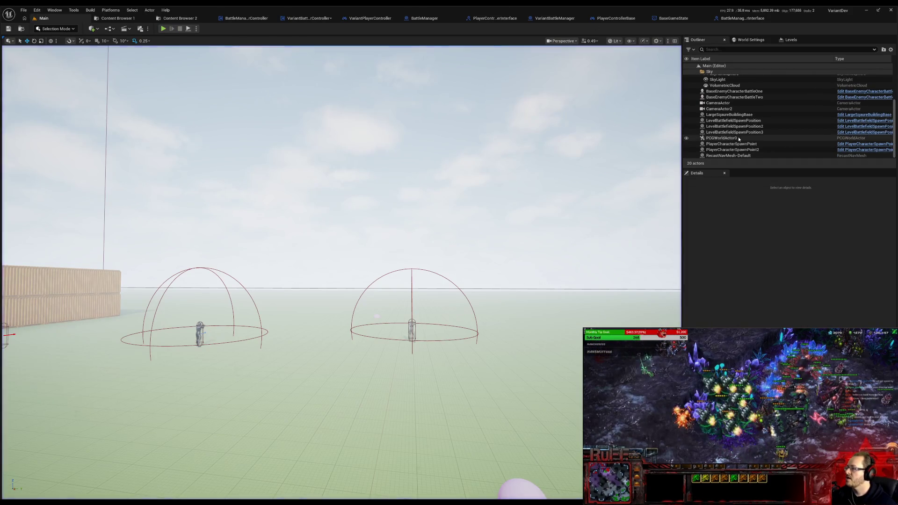
Step: Filter CameraActor's Details by 'tag', compare with CameraActor2, then switch to the BaseGameState blueprint
{"action": "left_click", "coordinate": [719, 104]}
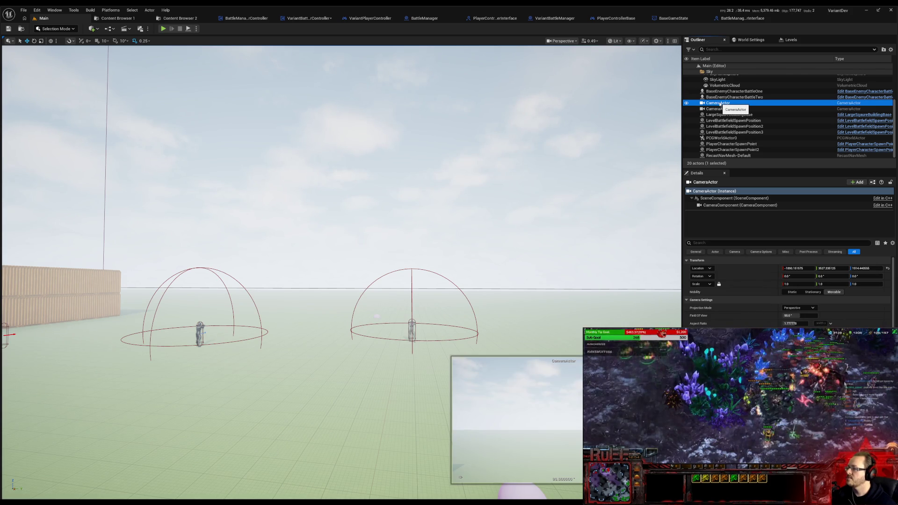
{"action": "scroll", "coordinate": [786, 288], "scroll_direction": "down", "scroll_amount": 3}
{"action": "scroll", "coordinate": [785, 288], "scroll_direction": "down", "scroll_amount": 3}
{"action": "scroll", "coordinate": [786, 288], "scroll_direction": "down", "scroll_amount": 3}
{"action": "scroll", "coordinate": [793, 260], "scroll_direction": "down", "scroll_amount": 5}
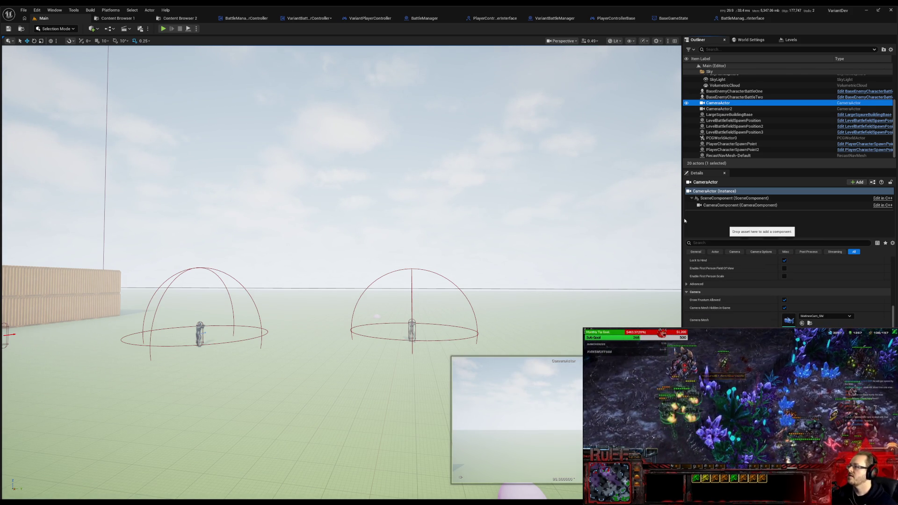
{"action": "scroll", "coordinate": [772, 288], "scroll_direction": "up", "scroll_amount": 10}
{"action": "left_click", "coordinate": [756, 244]}
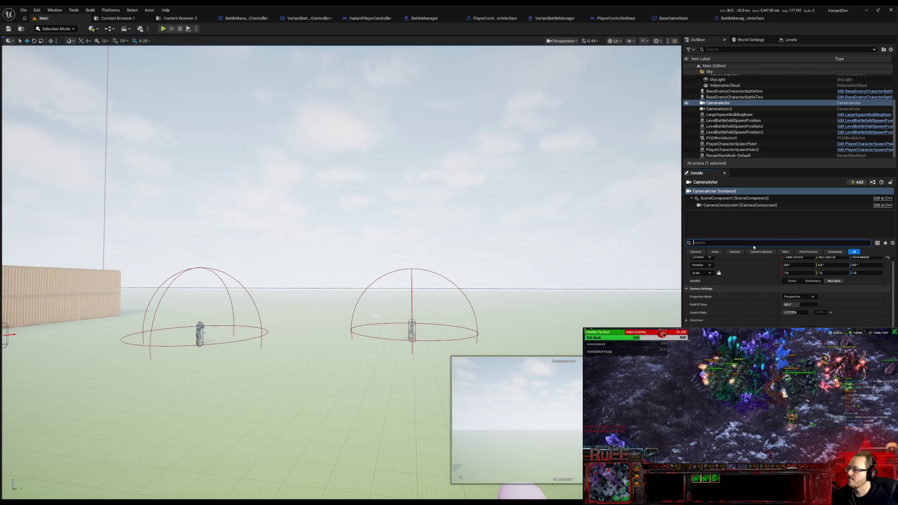
{"action": "type", "text": "tag"}
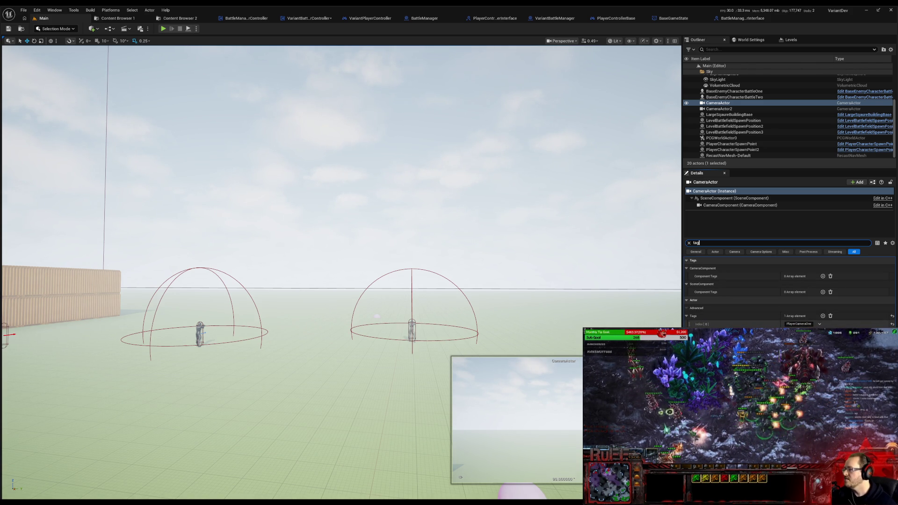
{"action": "left_click", "coordinate": [721, 110]}
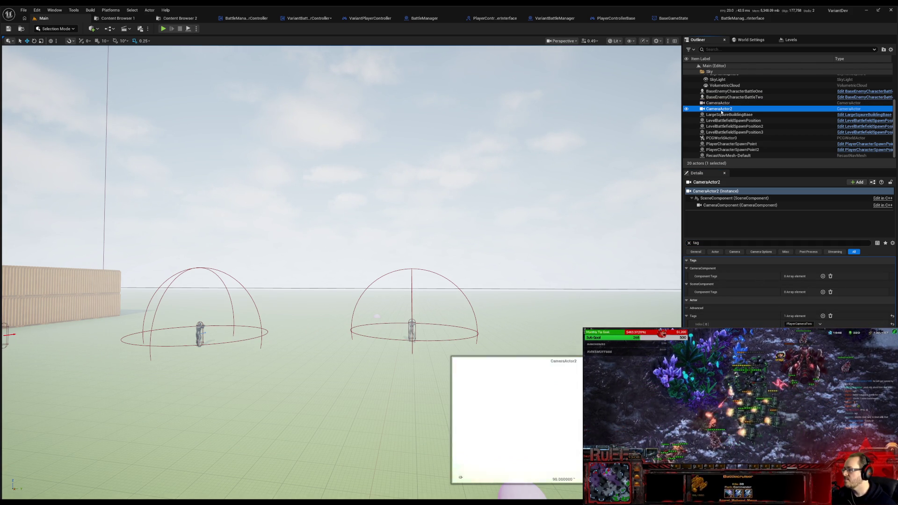
{"action": "left_click", "coordinate": [718, 104]}
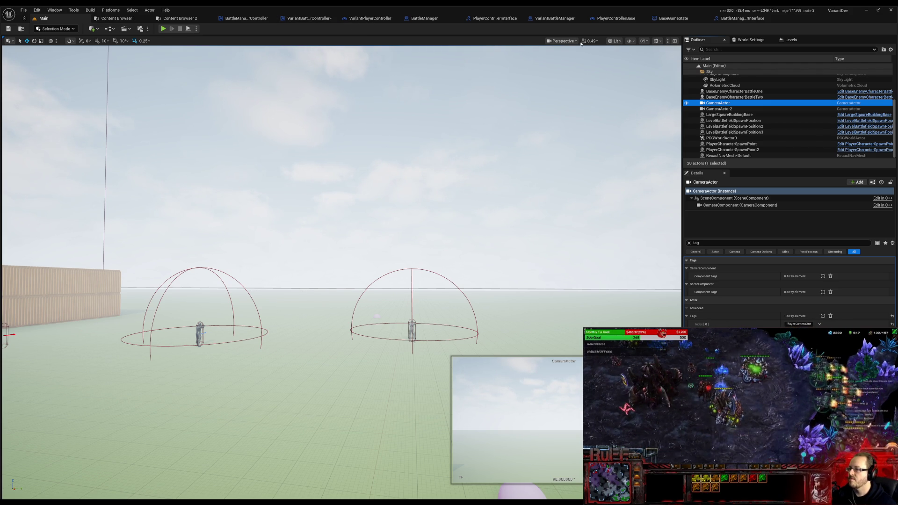
{"action": "left_click", "coordinate": [670, 19]}
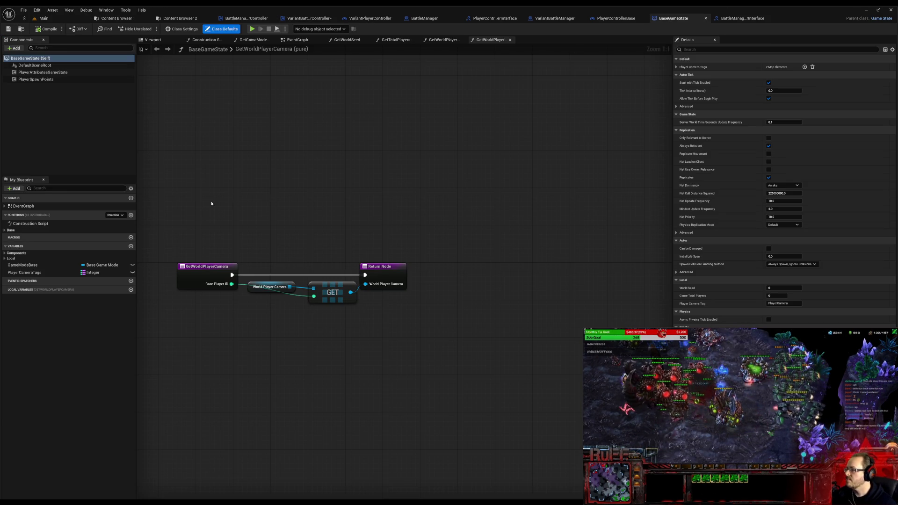
Step: Delete the PlayerCameraTag variable from BaseGameState and reorder PlayerCameraTags in the list
{"action": "left_click", "coordinate": [4, 258]}
{"action": "left_click", "coordinate": [28, 287]}
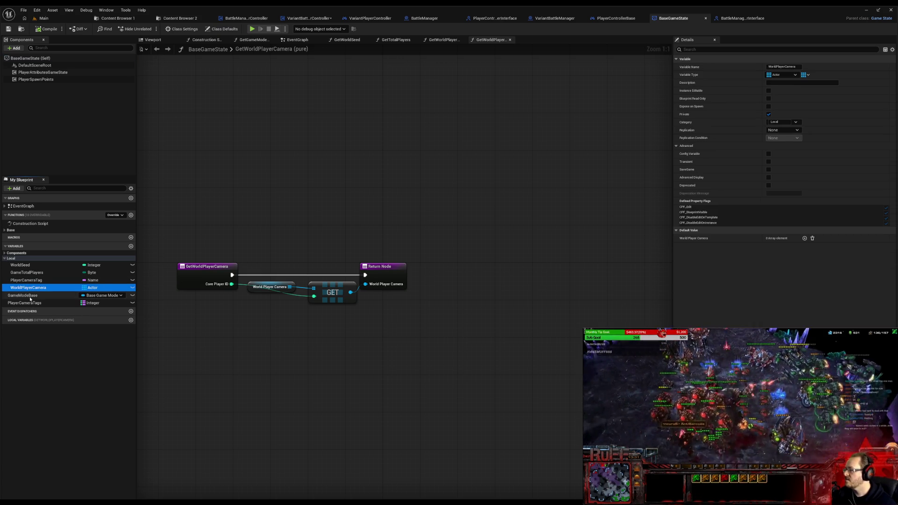
{"action": "left_click", "coordinate": [31, 302]}
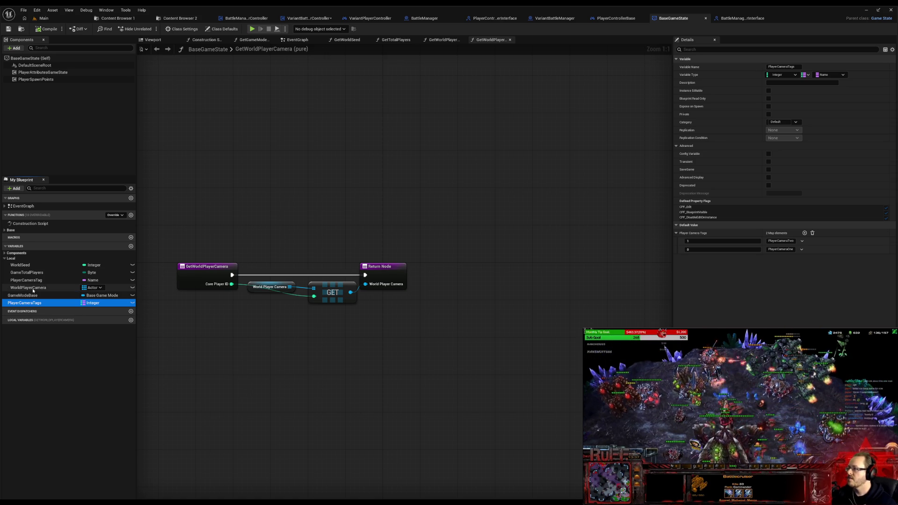
{"action": "left_click", "coordinate": [28, 280]}
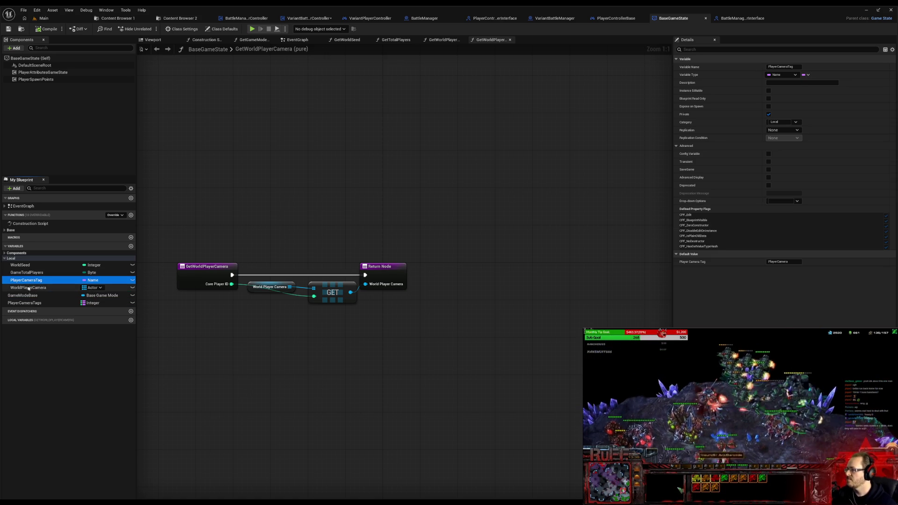
{"action": "key", "text": "Delete"}
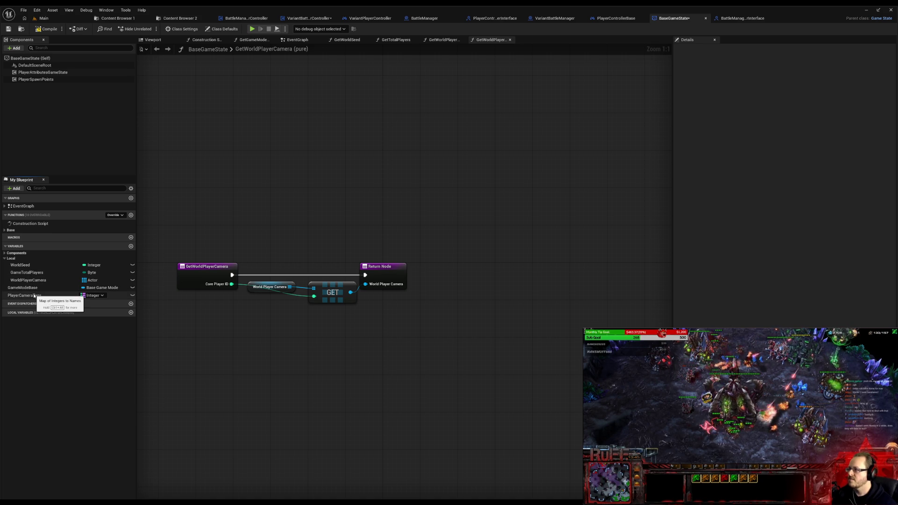
{"action": "left_click_drag", "start_coordinate": [33, 298], "coordinate": [16, 262]}
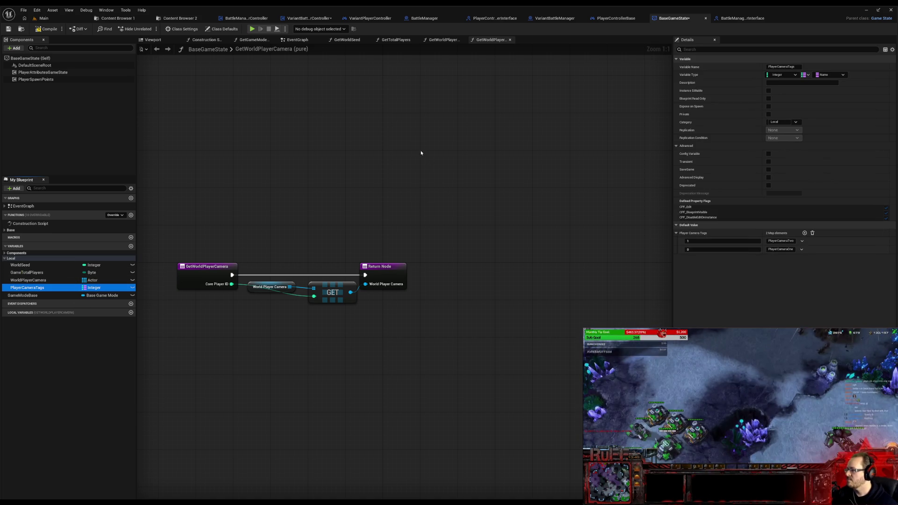
Step: Compile and save BaseGameState, then switch to BattleManagerPlayerController's event graph
{"action": "left_click", "coordinate": [50, 31]}
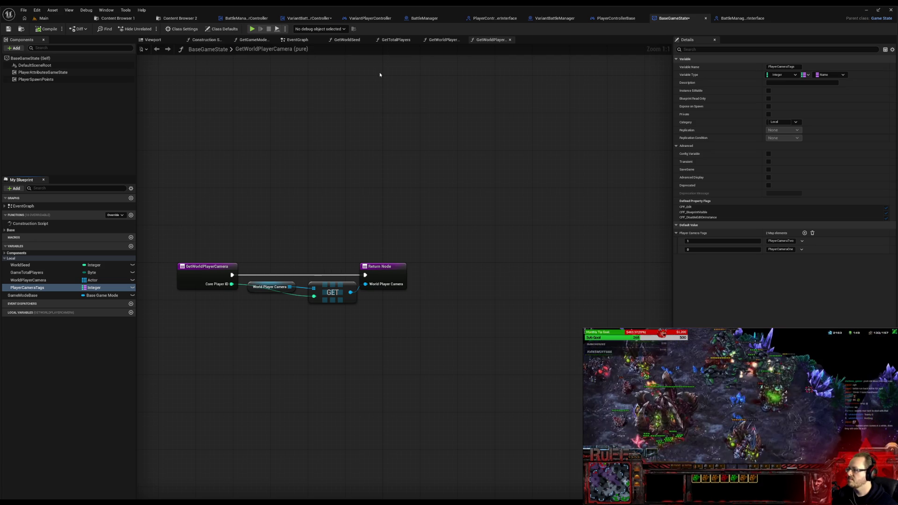
{"action": "left_click", "coordinate": [25, 12]}
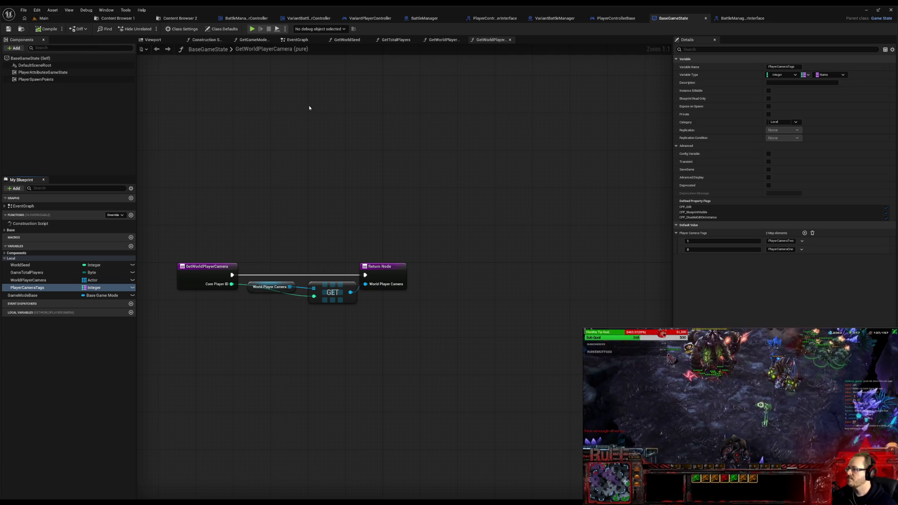
{"action": "left_click", "coordinate": [246, 17]}
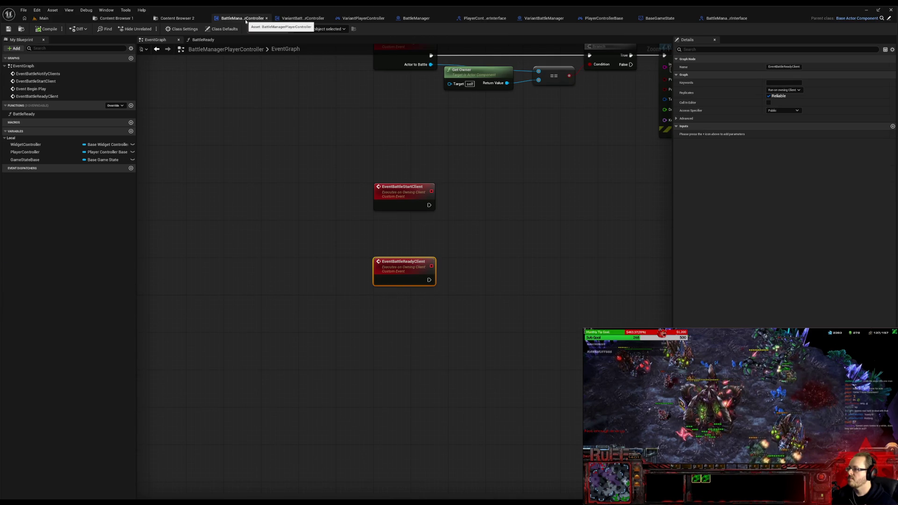
Step: Arrange the variant controller's BattleReady graph so its nodes and client event are visible
{"action": "left_click", "coordinate": [300, 18]}
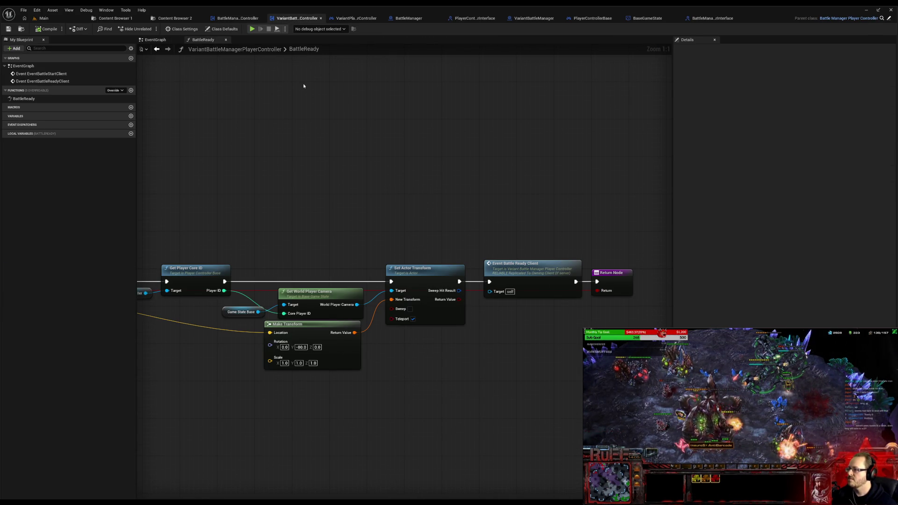
{"action": "mouse_move", "coordinate": [288, 158]}
{"action": "left_mouse_down"}
{"action": "mouse_move", "coordinate": [355, 118]}
{"action": "mouse_move", "coordinate": [451, 117]}
{"action": "mouse_move", "coordinate": [525, 130]}
{"action": "mouse_move", "coordinate": [249, 149]}
{"action": "mouse_move", "coordinate": [315, 135]}
{"action": "left_mouse_up"}
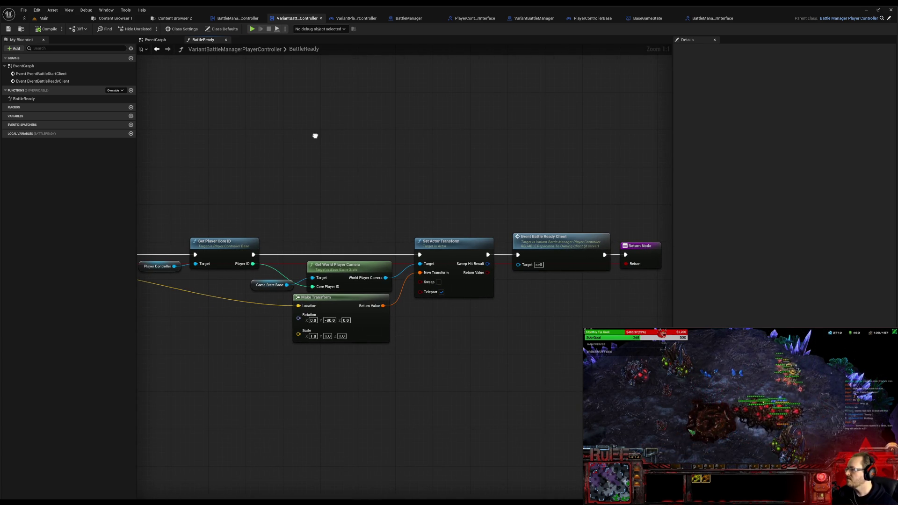
{"action": "left_click_drag", "start_coordinate": [315, 136], "coordinate": [434, 136]}
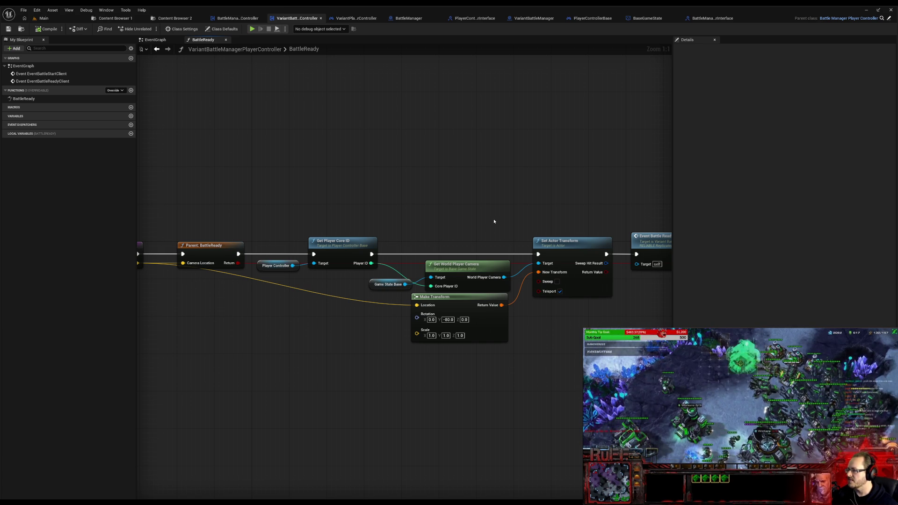
{"action": "mouse_move", "coordinate": [496, 221]}
{"action": "left_mouse_down"}
{"action": "mouse_move", "coordinate": [390, 190]}
{"action": "mouse_move", "coordinate": [346, 190]}
{"action": "mouse_move", "coordinate": [356, 193]}
{"action": "left_mouse_up"}
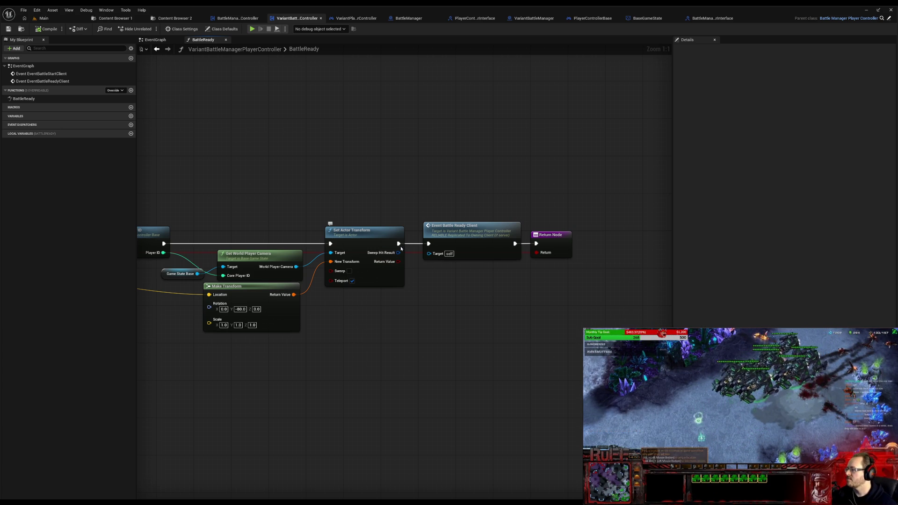
Step: Add a Print String after Set Actor Transform showing its Return Value, then start a play-test
{"action": "mouse_move", "coordinate": [398, 243]}
{"action": "left_mouse_down"}
{"action": "mouse_move", "coordinate": [418, 120]}
{"action": "mouse_move", "coordinate": [397, 261]}
{"action": "left_mouse_up"}
{"action": "type", "text": "print"}
{"action": "left_click", "coordinate": [439, 144]}
{"action": "left_click", "coordinate": [445, 151]}
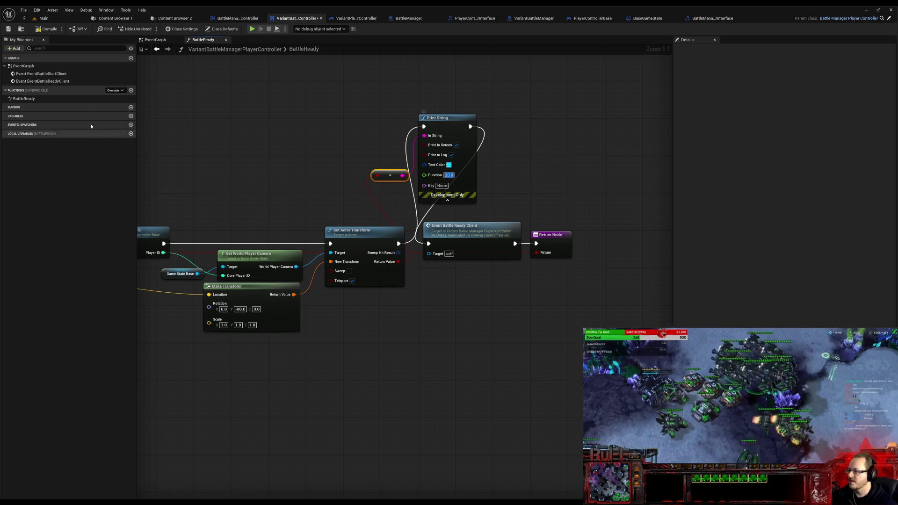
{"action": "left_click", "coordinate": [252, 29]}
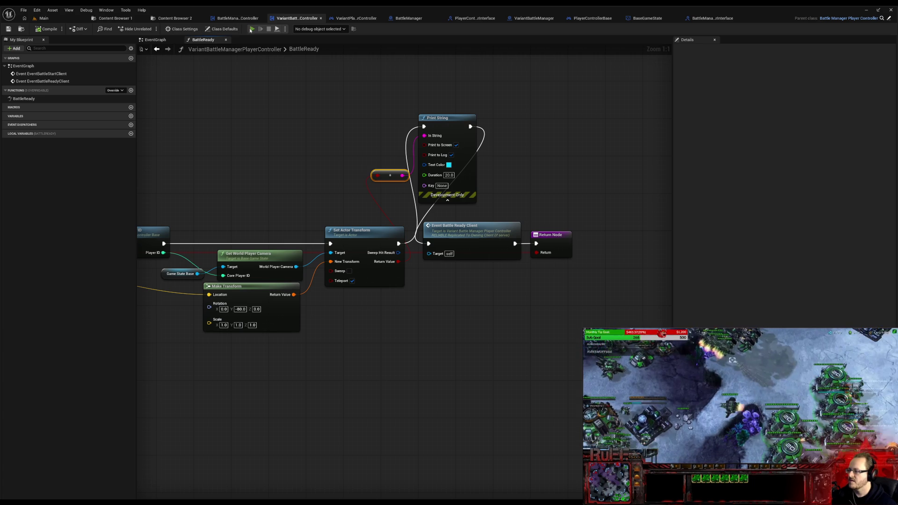
{"action": "left_click", "coordinate": [614, 234]}
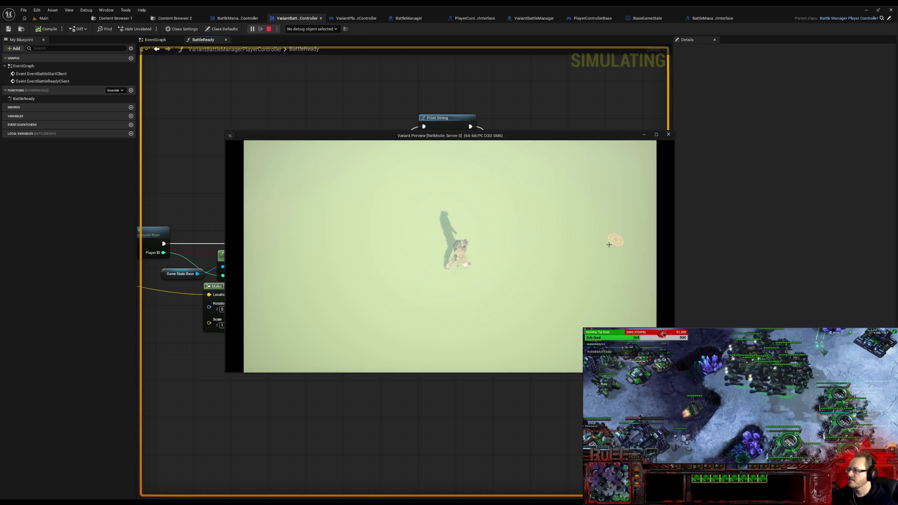
{"action": "left_click", "coordinate": [608, 269]}
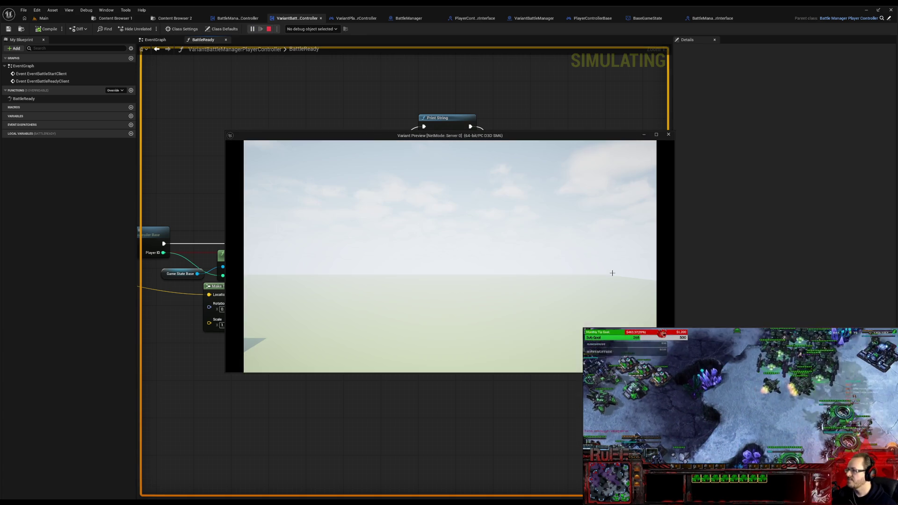
{"action": "left_click", "coordinate": [668, 134]}
{"action": "mouse_move", "coordinate": [364, 306]}
{"action": "left_mouse_down"}
{"action": "mouse_move", "coordinate": [780, 323]}
{"action": "mouse_move", "coordinate": [464, 221]}
{"action": "left_mouse_up"}
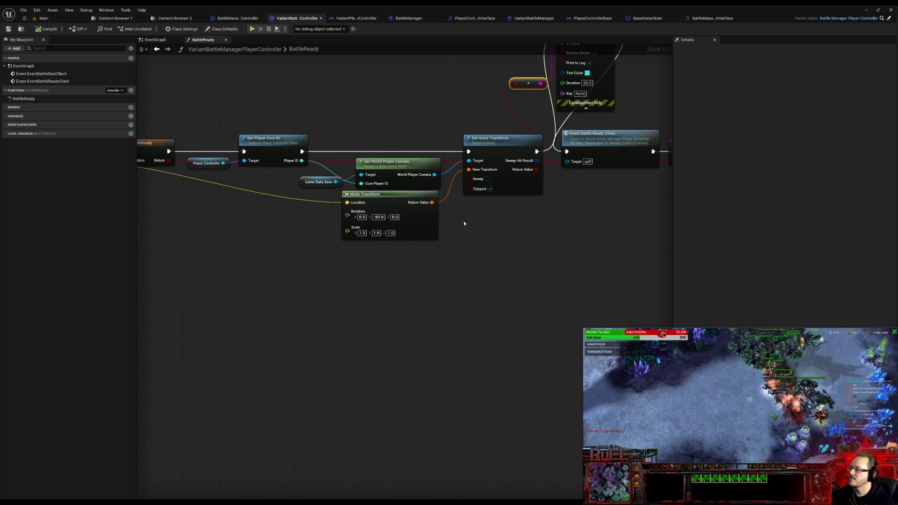
Step: Select the BattleReady entry node, then switch to BattleManager's TransitionPlayers graph
{"action": "mouse_move", "coordinate": [246, 107]}
{"action": "left_mouse_down"}
{"action": "mouse_move", "coordinate": [499, 164]}
{"action": "mouse_move", "coordinate": [402, 193]}
{"action": "left_mouse_up"}
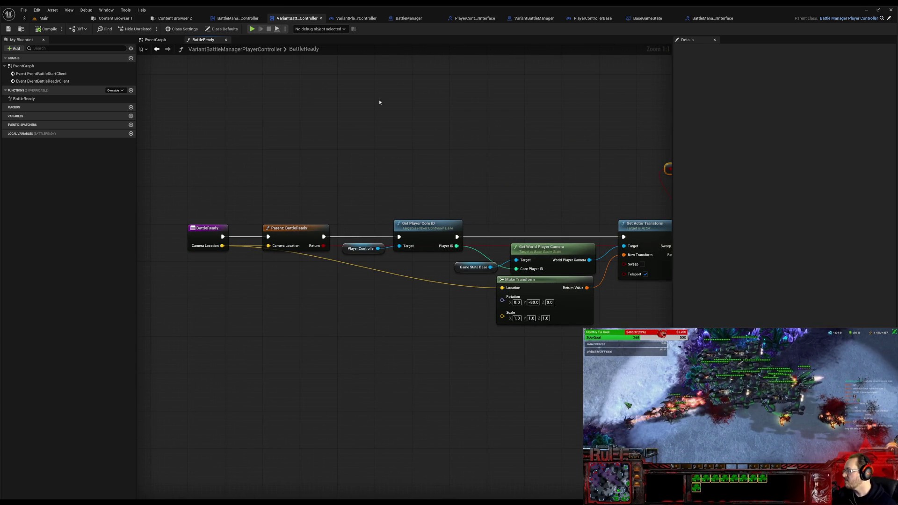
{"action": "left_click", "coordinate": [204, 233]}
{"action": "left_click", "coordinate": [411, 19]}
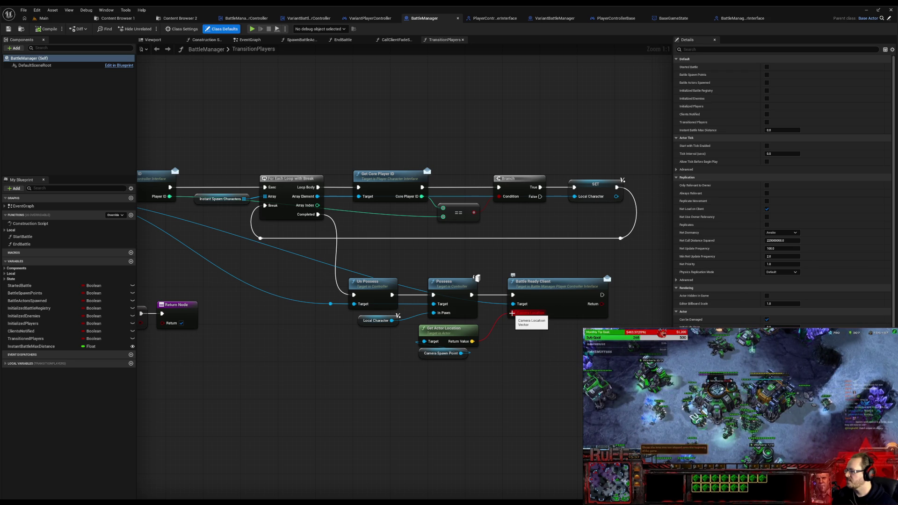
Step: Refresh the Battle Ready Client call and add a Vector CameraLocation input to BattleReadyClient in the interface
{"action": "left_click", "coordinate": [512, 313], "text": "alt"}
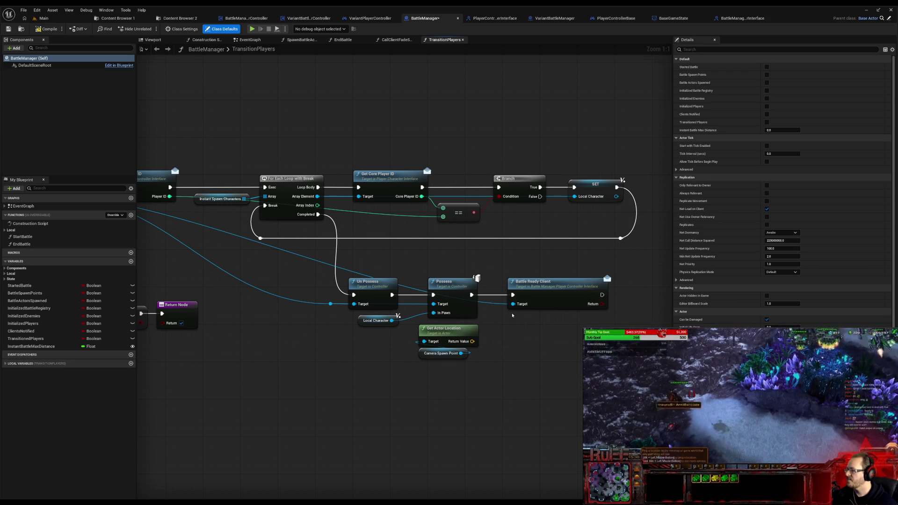
{"action": "left_click", "coordinate": [427, 330]}
{"action": "key", "text": "ctrl+Tab"}
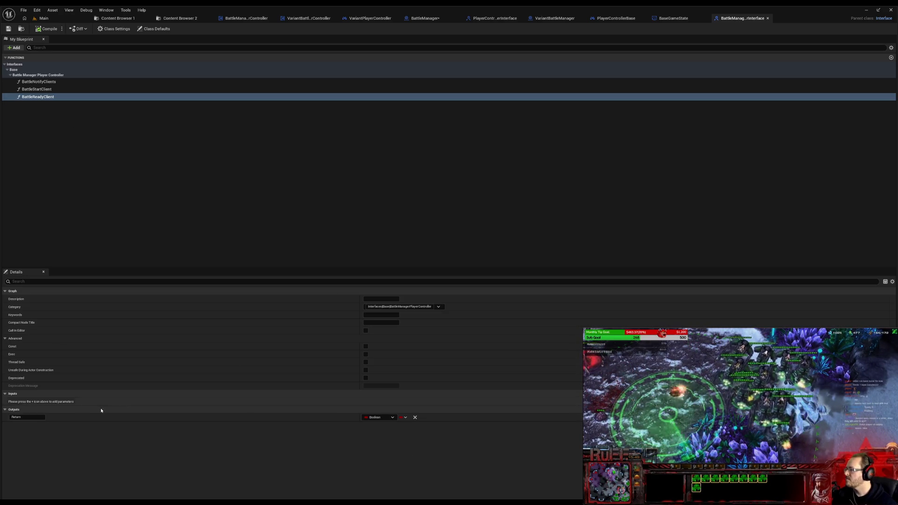
{"action": "left_click", "coordinate": [885, 394]}
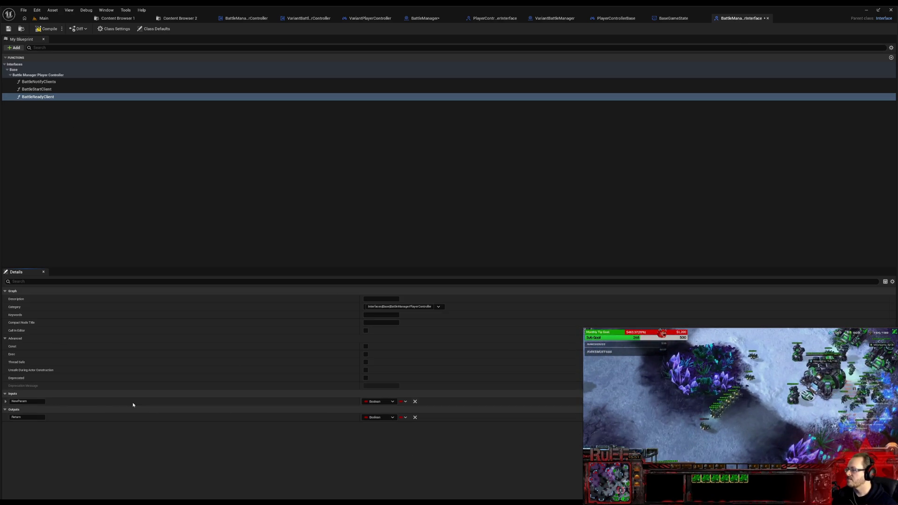
{"action": "type", "text": "Game"}
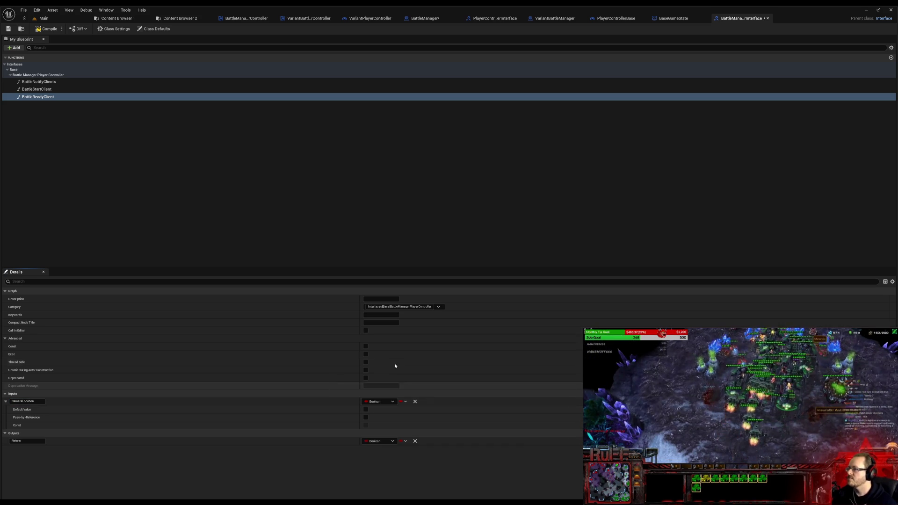
{"action": "left_click", "coordinate": [386, 403]}
{"action": "left_click", "coordinate": [379, 335]}
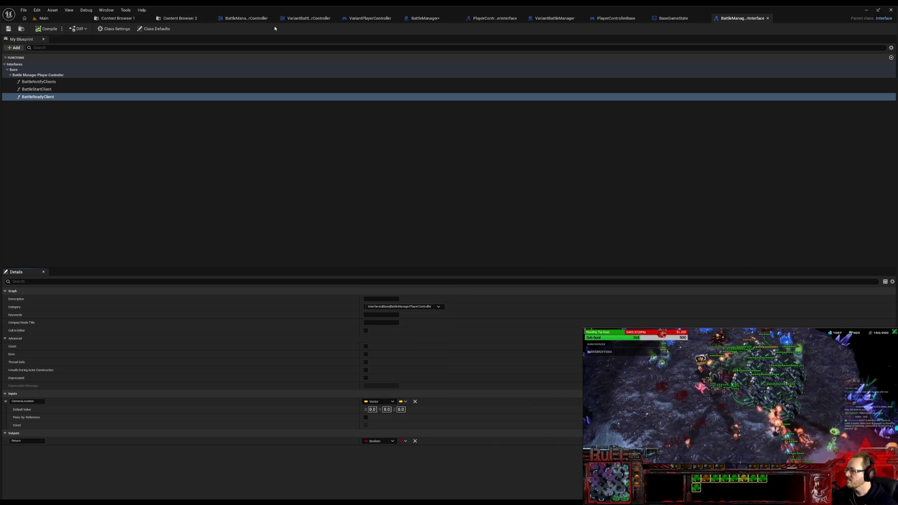
Step: Wire Camera Spawn Point's location into Battle Ready Client's Camera Location, then switch to VariantPlayerController
{"action": "left_click", "coordinate": [435, 19]}
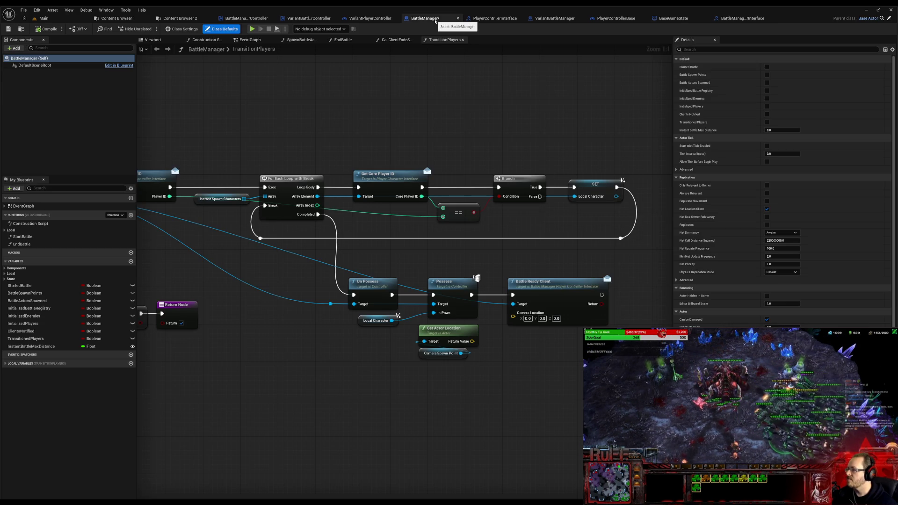
{"action": "left_click_drag", "start_coordinate": [472, 341], "coordinate": [513, 314]}
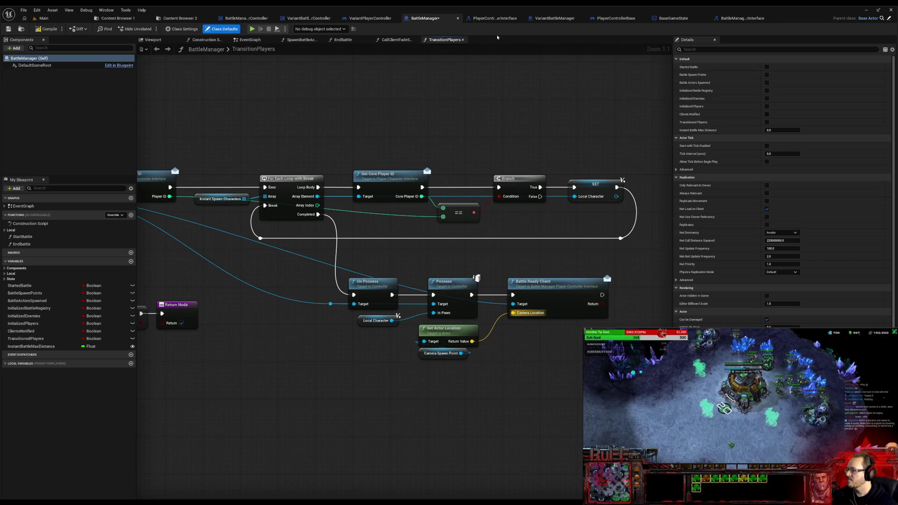
{"action": "left_click", "coordinate": [371, 18]}
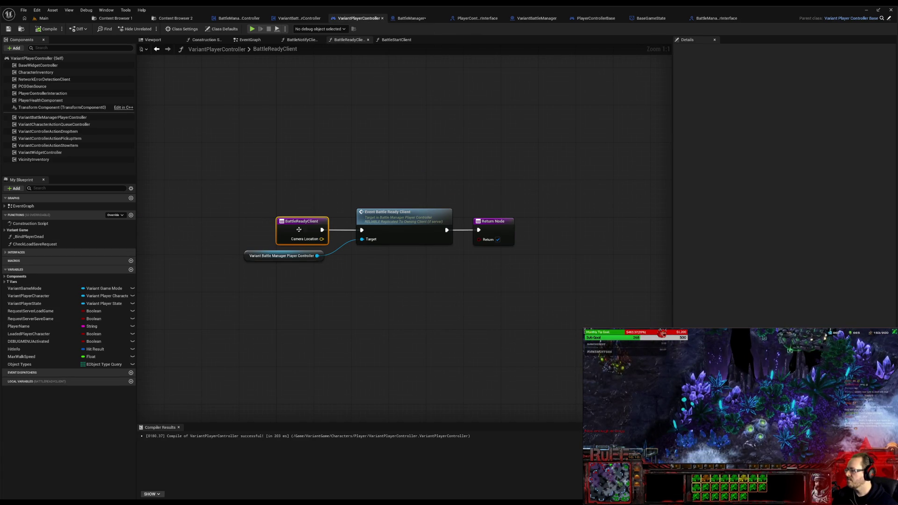
Step: Call Battle Ready on the controller reference with Camera Location, wired between entry and return
{"action": "left_click_drag", "start_coordinate": [303, 222], "coordinate": [215, 222]}
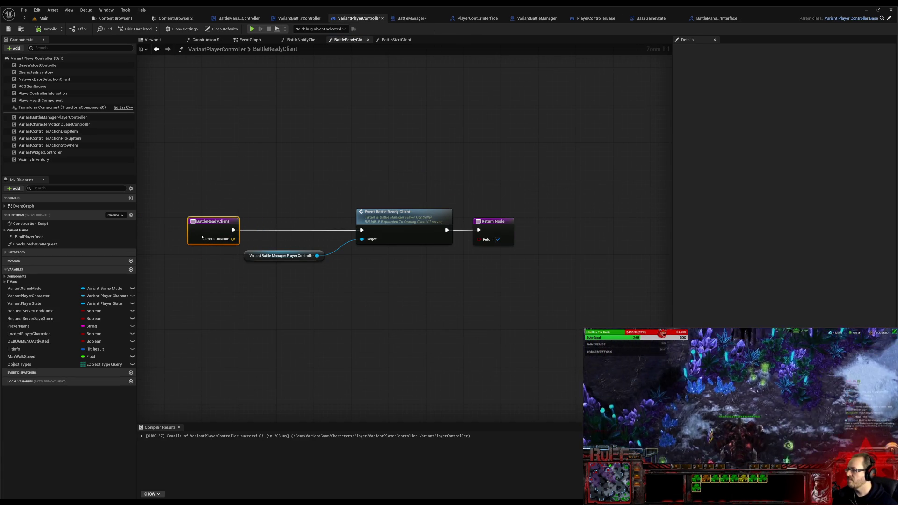
{"action": "left_click_drag", "start_coordinate": [318, 256], "coordinate": [362, 267]}
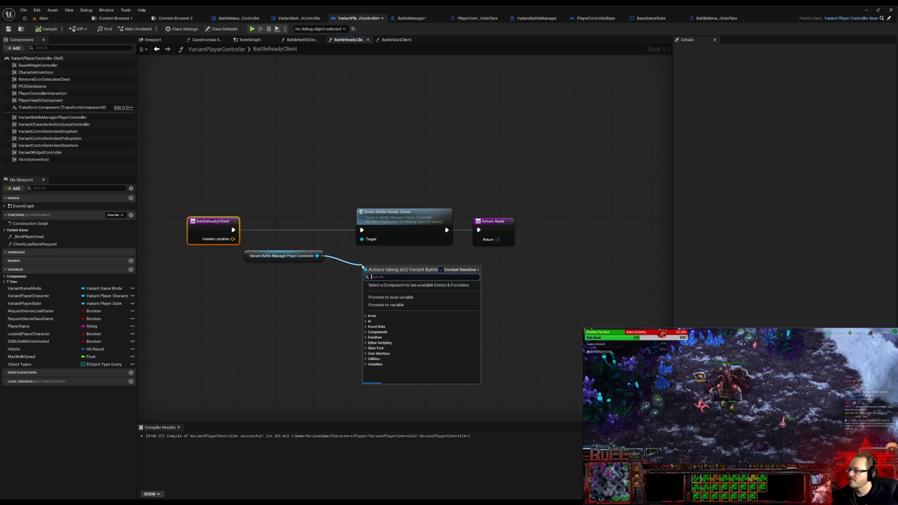
{"action": "type", "text": "battle"}
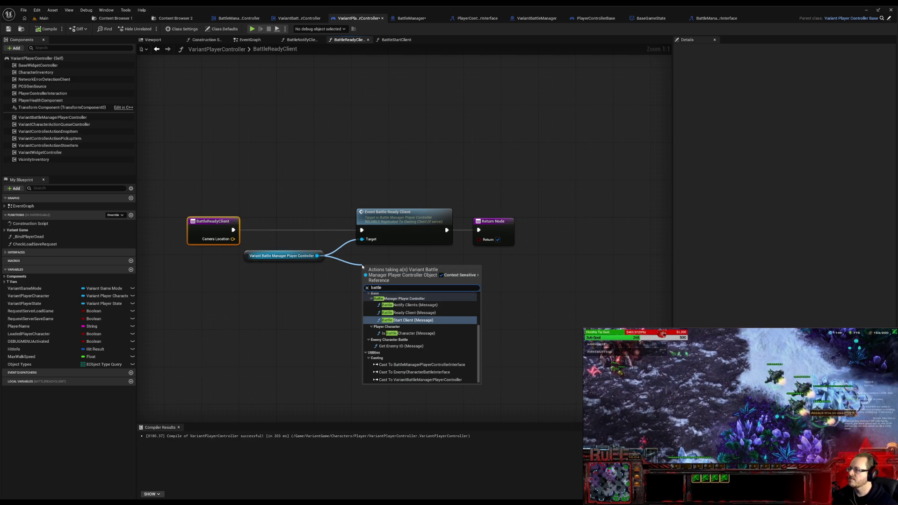
{"action": "type", "text": " read"}
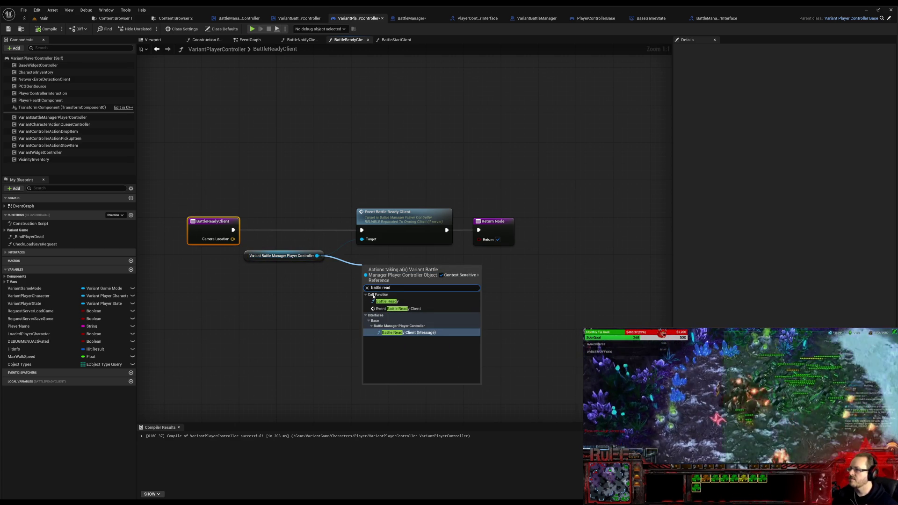
{"action": "left_click", "coordinate": [386, 301]}
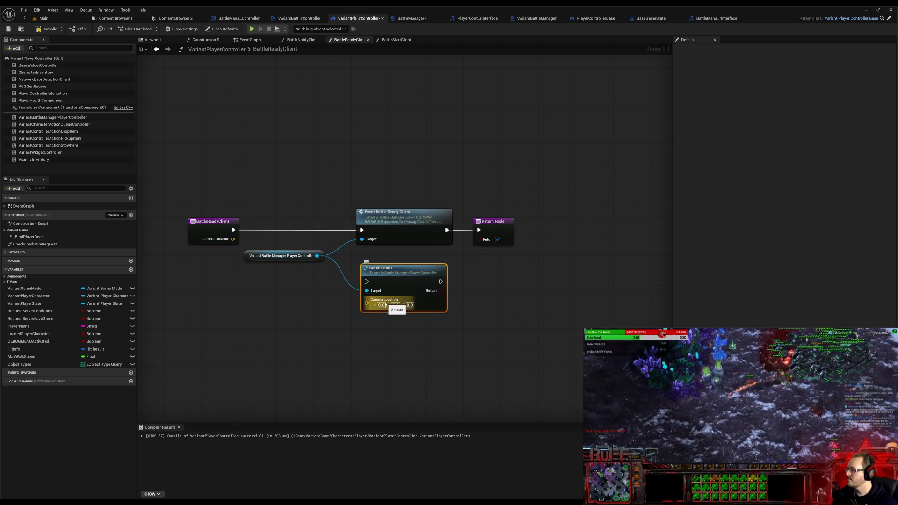
{"action": "left_click_drag", "start_coordinate": [233, 239], "coordinate": [366, 300]}
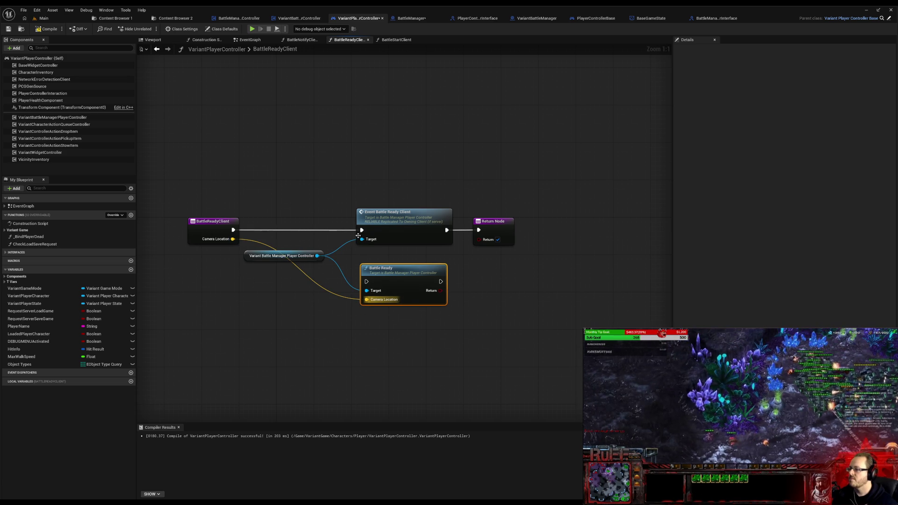
{"action": "left_click_drag", "start_coordinate": [362, 230], "coordinate": [366, 282]}
{"action": "mouse_move", "coordinate": [447, 230]}
{"action": "left_mouse_down"}
{"action": "mouse_move", "coordinate": [440, 281]}
{"action": "mouse_move", "coordinate": [398, 222]}
{"action": "left_mouse_up"}
Step: Delete the Event Battle Ready Client node, tidy the graph and compile VariantPlayerController
{"action": "left_click", "coordinate": [429, 230]}
{"action": "key", "text": "Delete"}
{"action": "left_click_drag", "start_coordinate": [250, 261], "coordinate": [278, 242]}
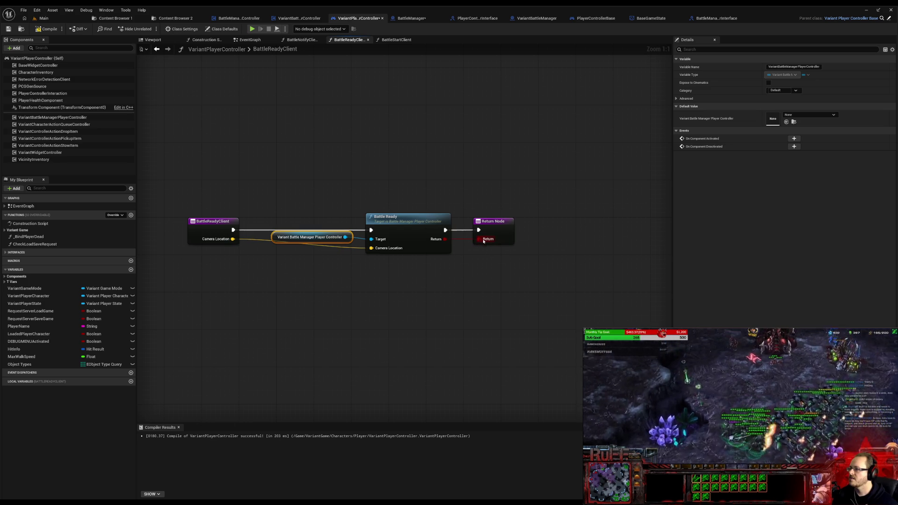
{"action": "left_click", "coordinate": [44, 31]}
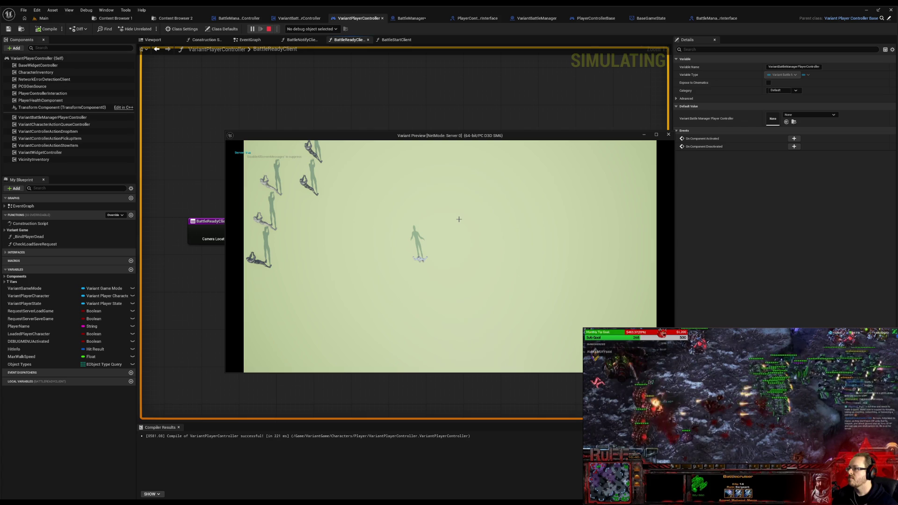
Step: Stop the play-test and delete the debug Print String from the variant controller's BattleReady graph
{"action": "left_click", "coordinate": [669, 135]}
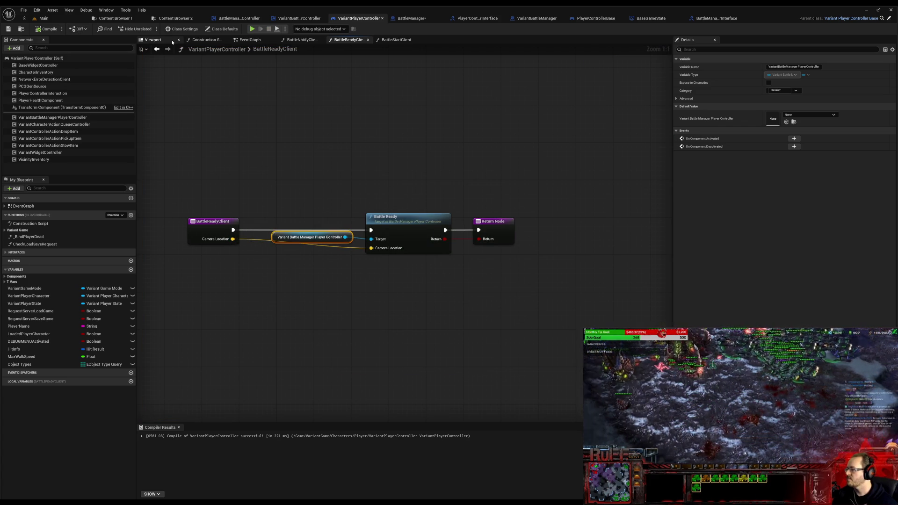
{"action": "left_click", "coordinate": [231, 18]}
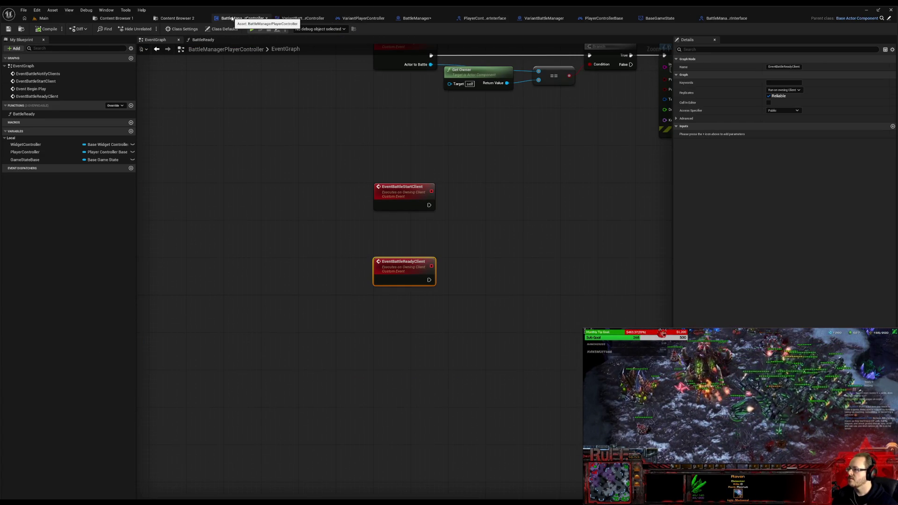
{"action": "left_click", "coordinate": [302, 19]}
{"action": "mouse_move", "coordinate": [355, 135]}
{"action": "left_mouse_down"}
{"action": "mouse_move", "coordinate": [329, 233]}
{"action": "mouse_move", "coordinate": [372, 234]}
{"action": "left_mouse_up"}
{"action": "left_click", "coordinate": [364, 162]}
{"action": "key", "text": "Delete"}
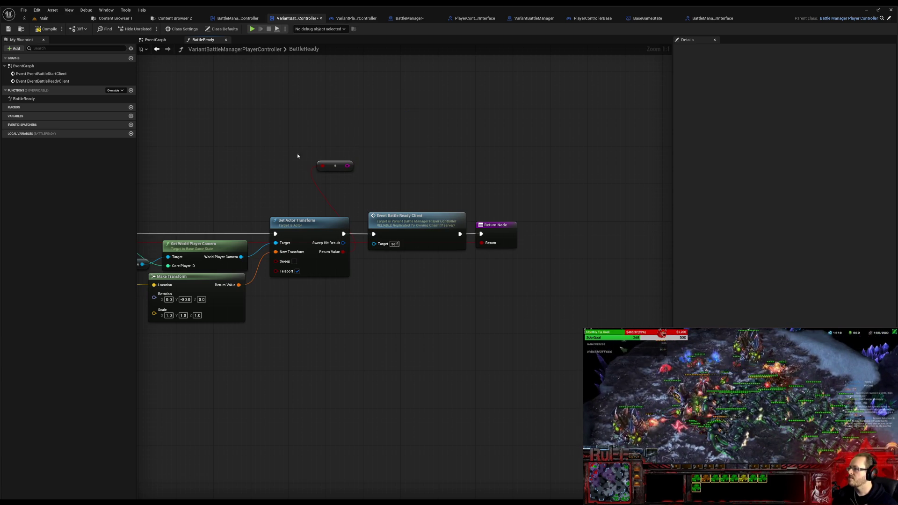
Step: Save VariantBattleManagerPlayerController and then Save All modified assets
{"action": "left_click", "coordinate": [8, 29]}
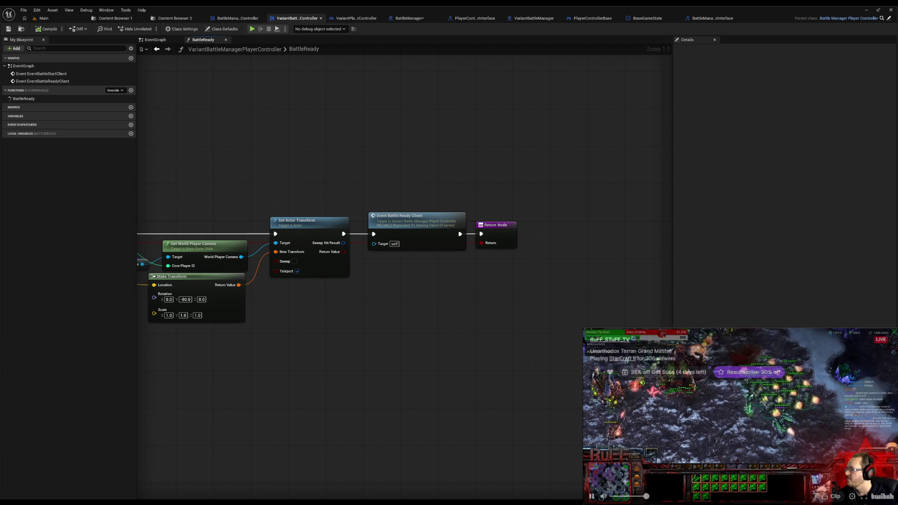
{"action": "left_click", "coordinate": [24, 10]}
{"action": "left_click", "coordinate": [35, 49]}
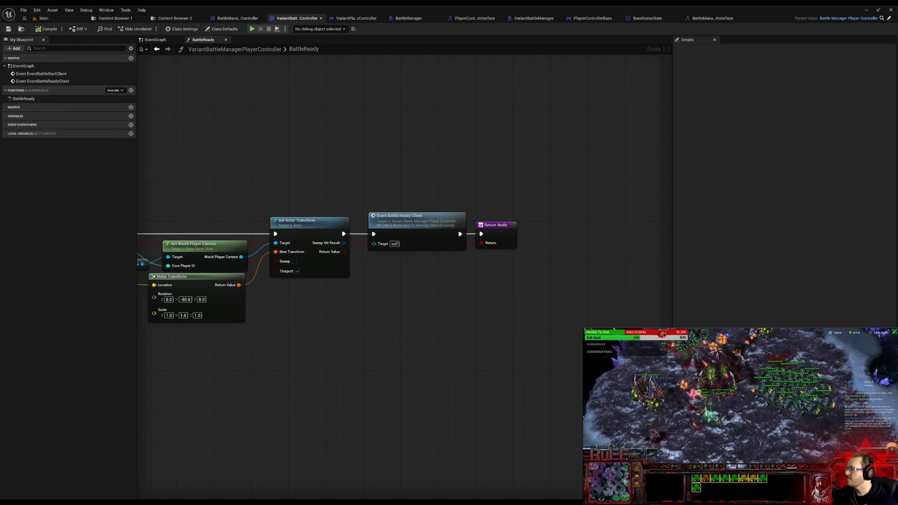
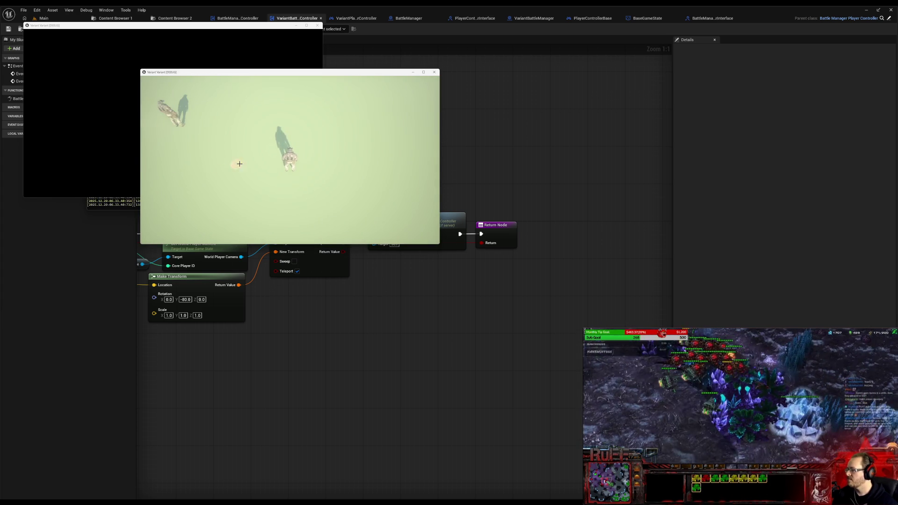
Step: Inspect both test clients and the server log, then stop the play-in-editor session
{"action": "left_click", "coordinate": [110, 142]}
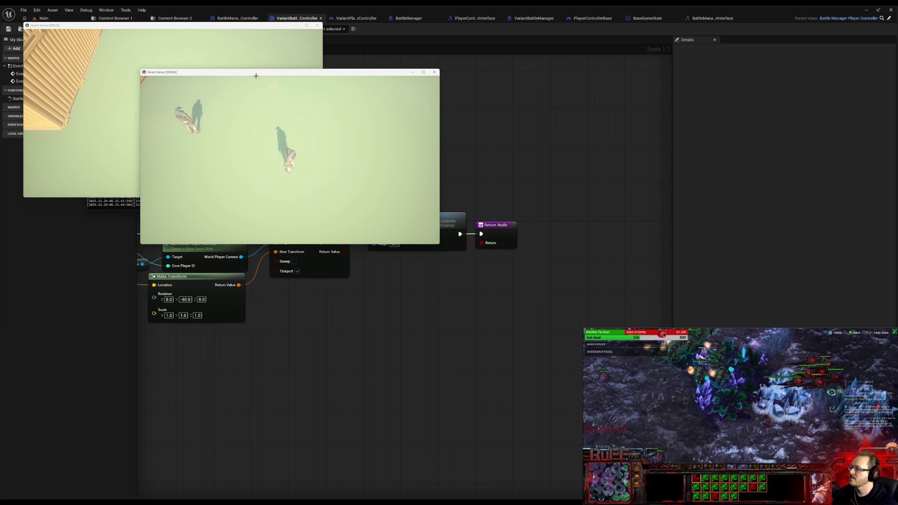
{"action": "left_click", "coordinate": [375, 166]}
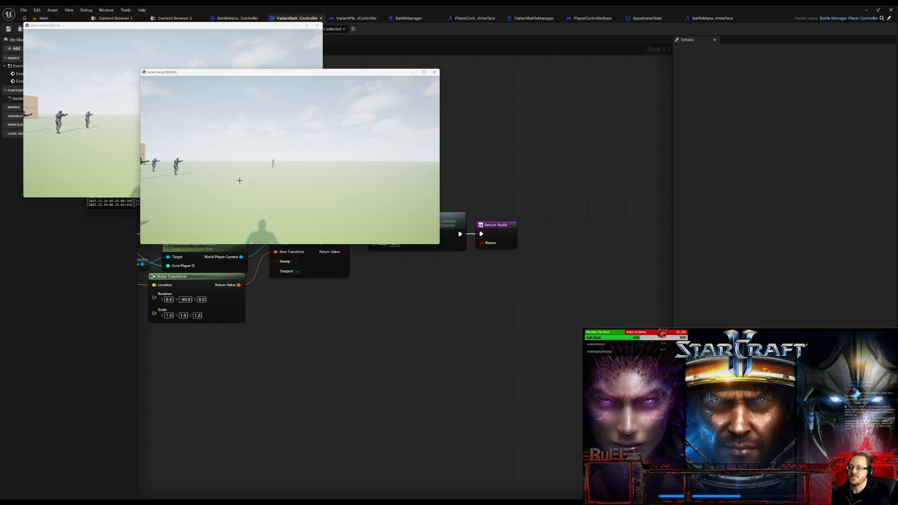
{"action": "key", "text": "alt+Tab"}
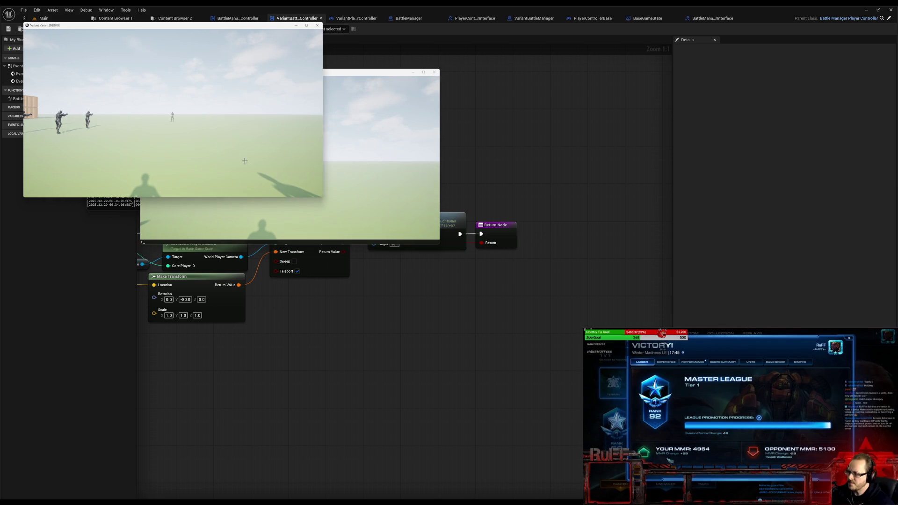
{"action": "key", "text": "alt+Tab"}
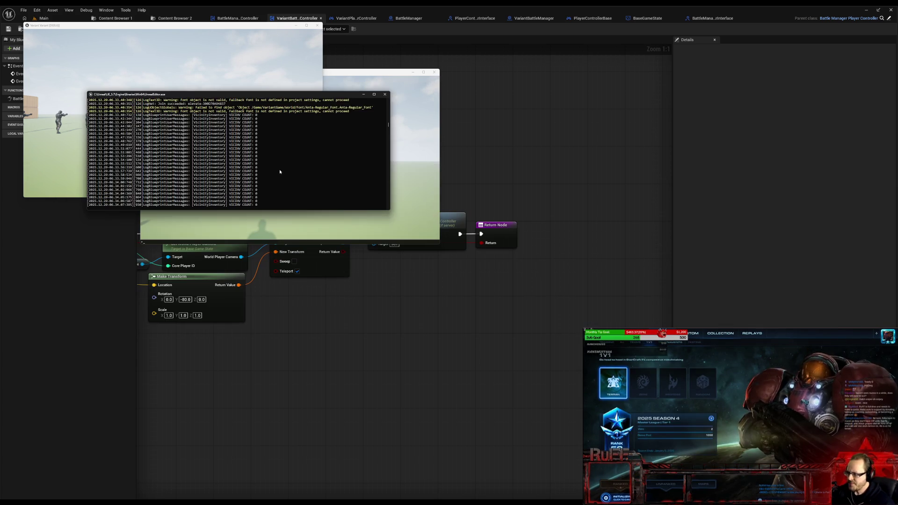
{"action": "key", "text": "alt+Tab"}
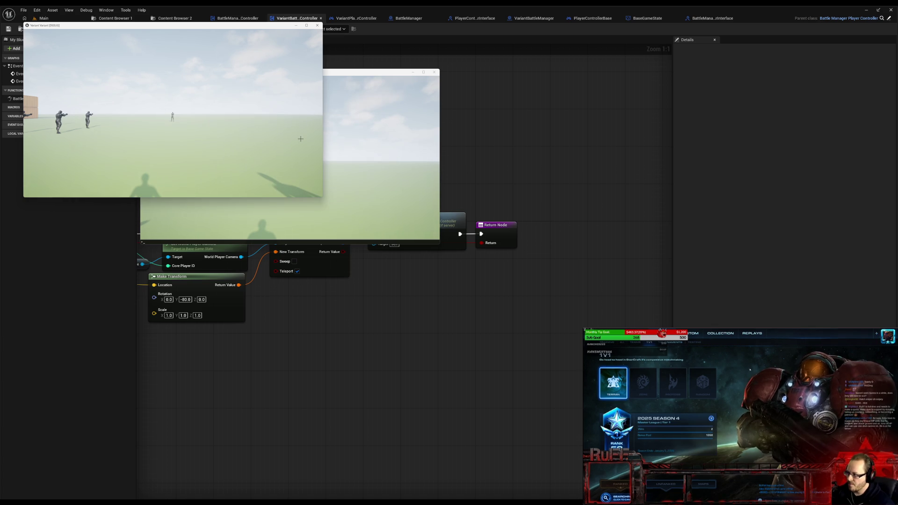
{"action": "key", "text": "Escape"}
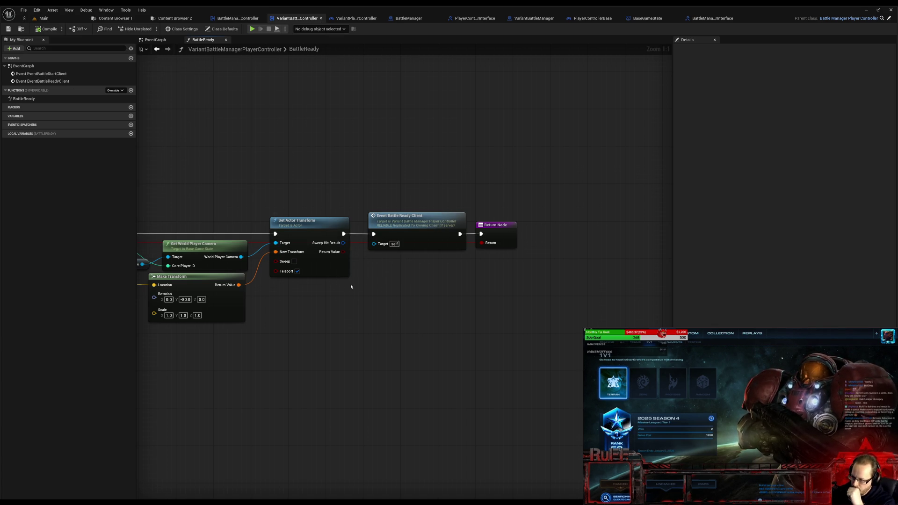
{"action": "mouse_move", "coordinate": [310, 341]}
{"action": "left_mouse_down"}
{"action": "mouse_move", "coordinate": [552, 348]}
{"action": "mouse_move", "coordinate": [538, 343]}
{"action": "left_mouse_up"}
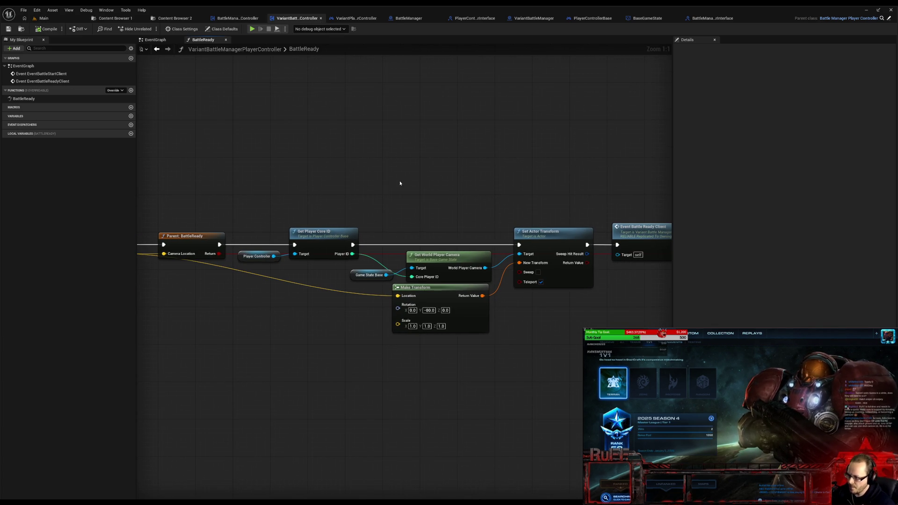
{"action": "left_click_drag", "start_coordinate": [398, 179], "coordinate": [605, 341]}
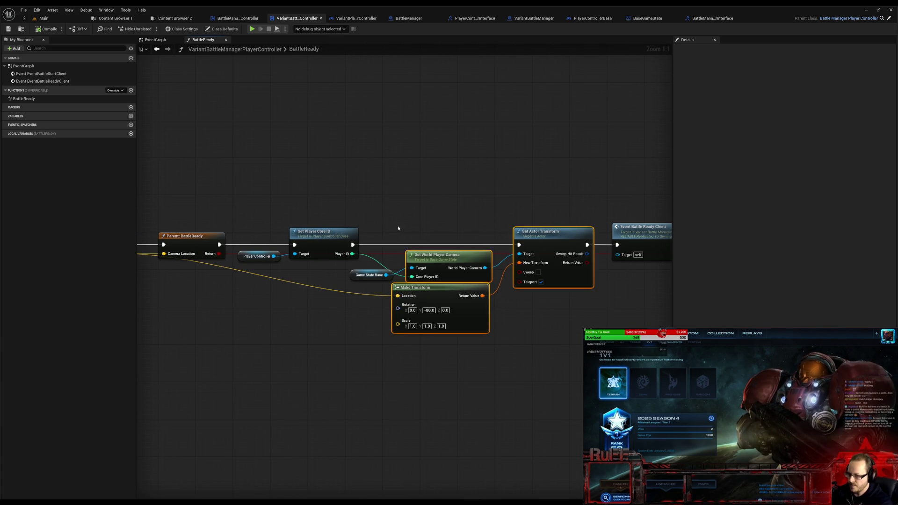
{"action": "left_click", "coordinate": [285, 348]}
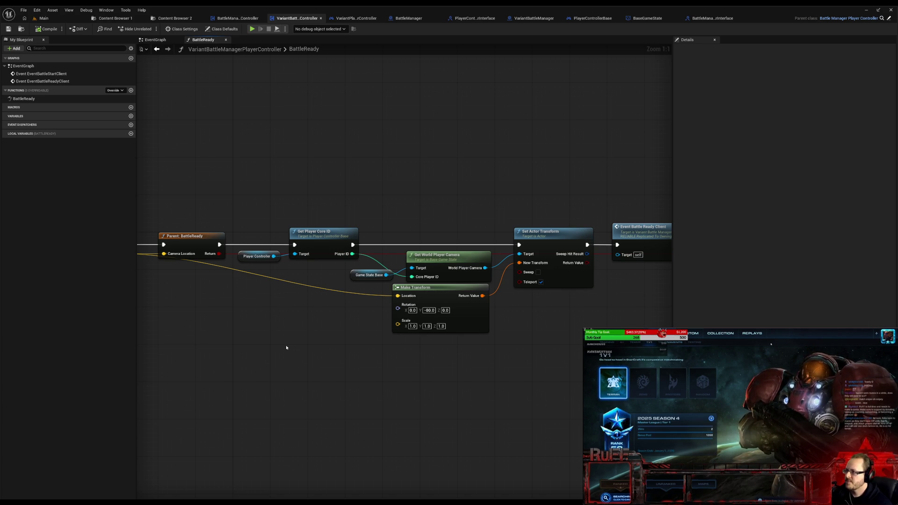
{"action": "left_click_drag", "start_coordinate": [361, 319], "coordinate": [119, 308]}
Step: Move Event Battle Ready Client and Return right and discard an unwanted Branch node
{"action": "left_click_drag", "start_coordinate": [453, 206], "coordinate": [489, 297]}
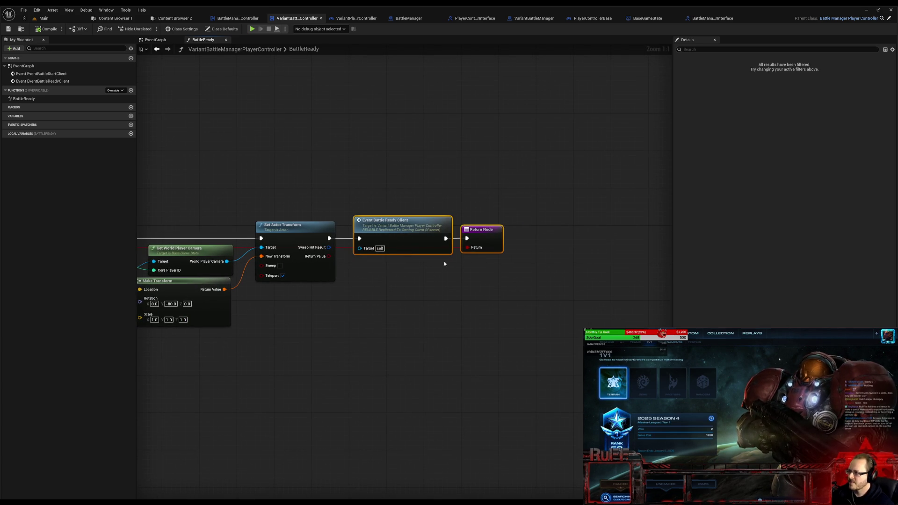
{"action": "left_click_drag", "start_coordinate": [467, 224], "coordinate": [584, 233]}
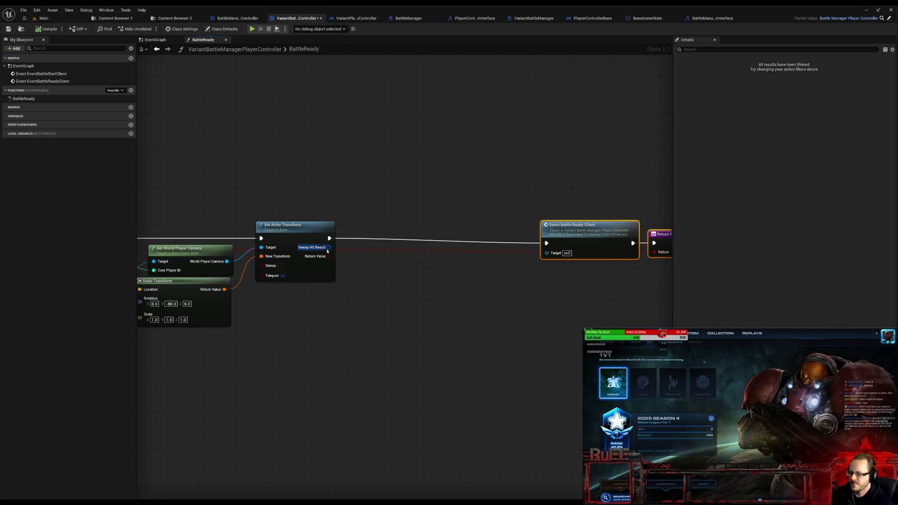
{"action": "left_click_drag", "start_coordinate": [330, 255], "coordinate": [396, 251]}
{"action": "type", "text": "b"}
{"action": "left_click", "coordinate": [403, 275]}
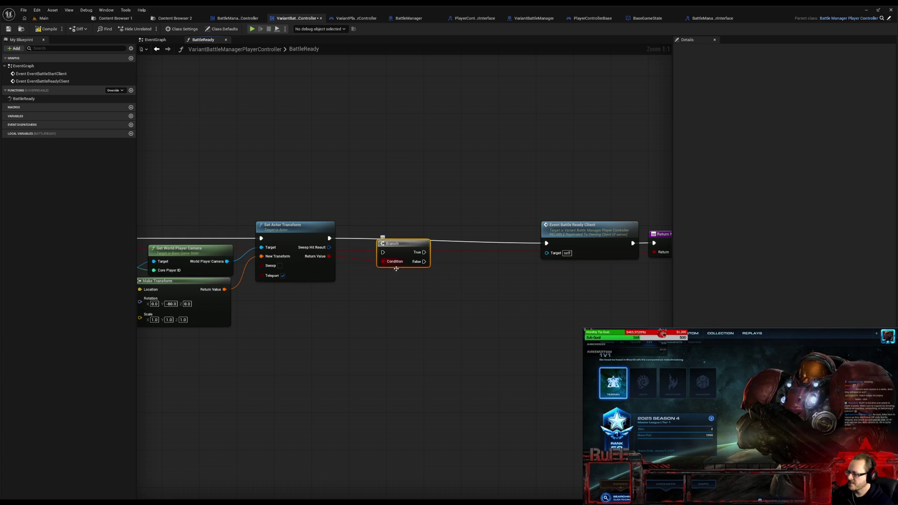
{"action": "key", "text": "Delete"}
Step: Insert Print String after Set Actor Transform, fed by Append with the Return Value on input B
{"action": "mouse_move", "coordinate": [328, 241]}
{"action": "left_mouse_down"}
{"action": "mouse_move", "coordinate": [376, 206]}
{"action": "mouse_move", "coordinate": [388, 180]}
{"action": "mouse_move", "coordinate": [370, 330]}
{"action": "left_mouse_up"}
{"action": "type", "text": "print"}
{"action": "key", "text": "Return"}
{"action": "type", "text": "append"}
{"action": "key", "text": "Return"}
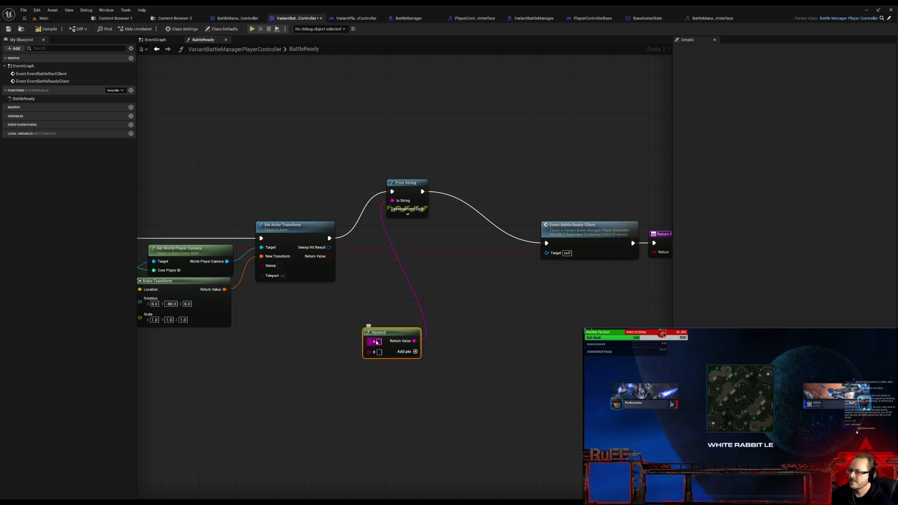
{"action": "mouse_move", "coordinate": [373, 351]}
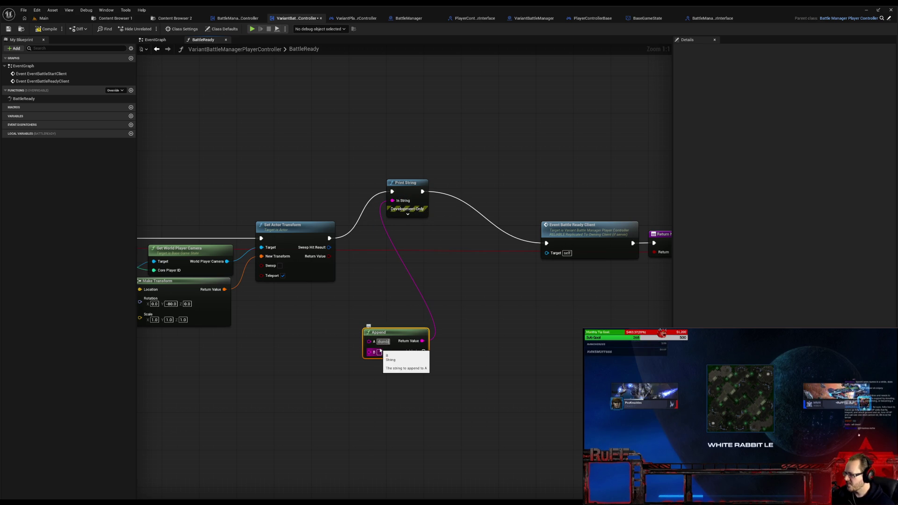
{"action": "left_click_drag", "start_coordinate": [328, 257], "coordinate": [370, 352]}
{"action": "left_click_drag", "start_coordinate": [338, 275], "coordinate": [344, 358]}
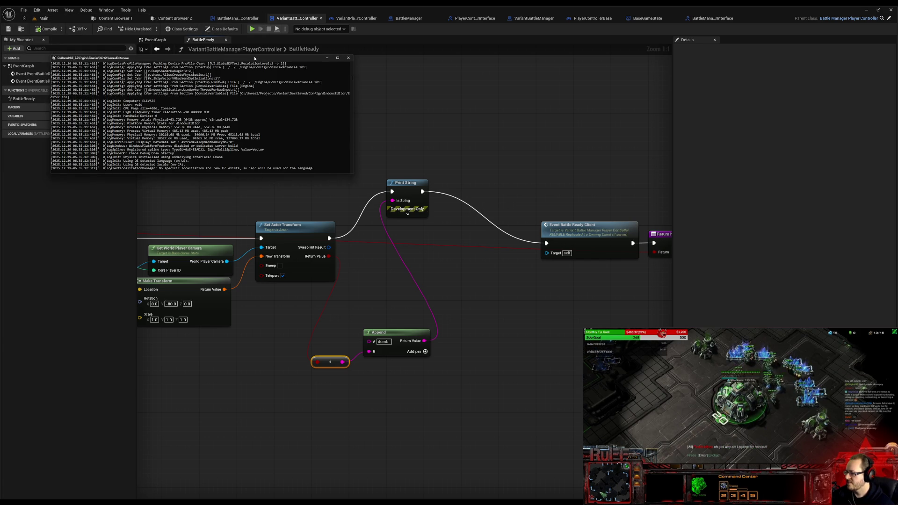
Step: Enlarge the server log aside the clients, watch the run, then stop the test session
{"action": "left_click_drag", "start_coordinate": [254, 59], "coordinate": [785, 50]}
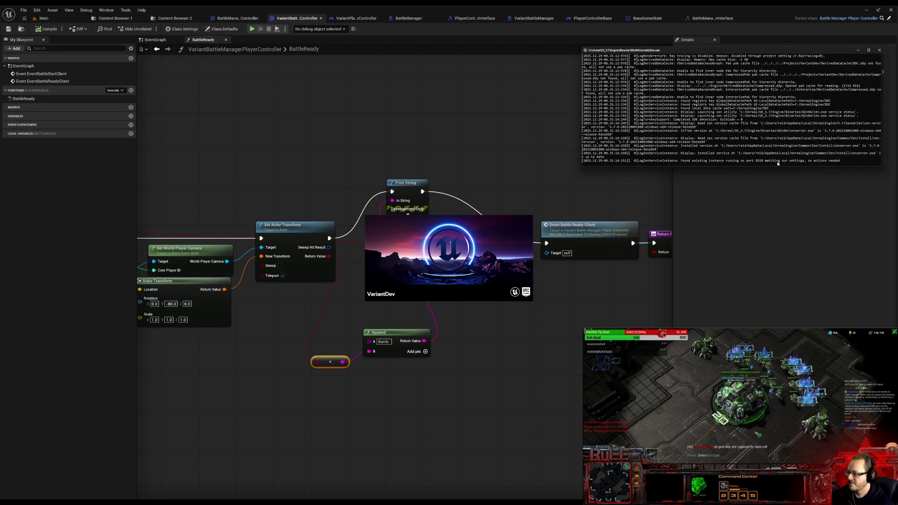
{"action": "left_click_drag", "start_coordinate": [709, 166], "coordinate": [709, 303]}
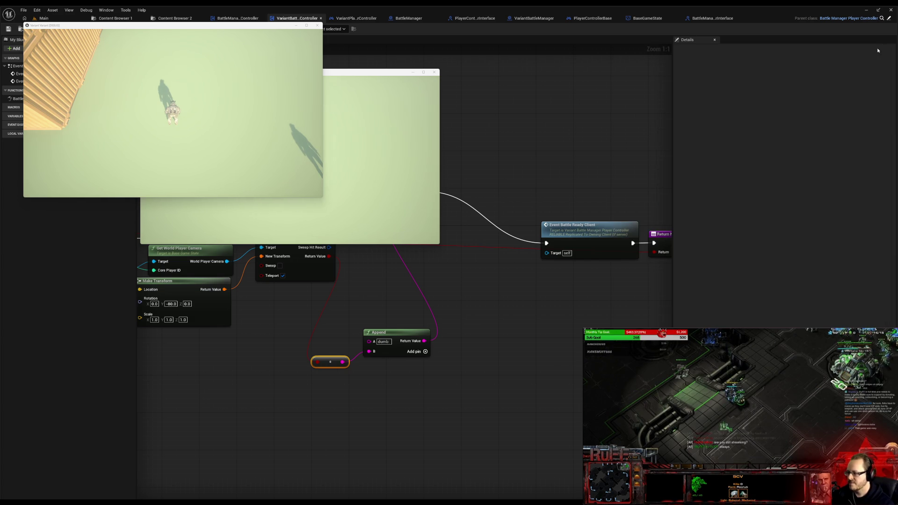
{"action": "key", "text": "Escape"}
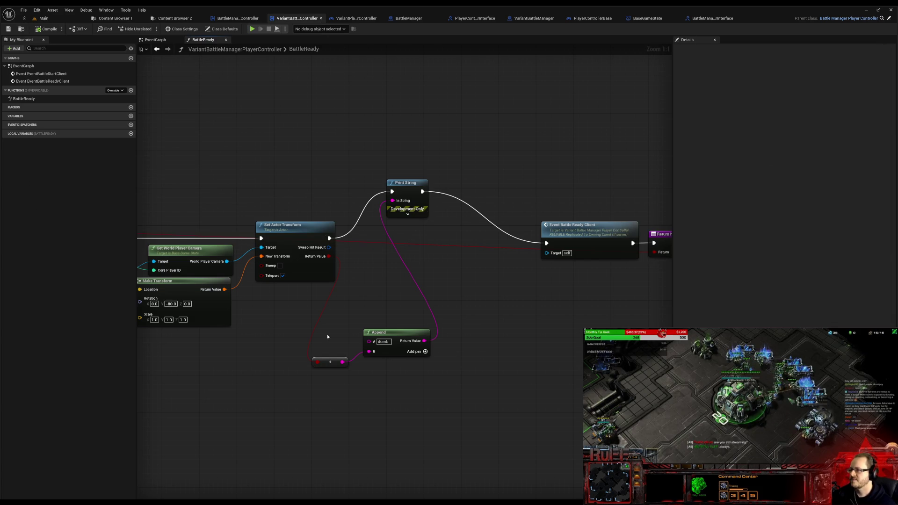
Step: Follow the parent BattleReady call into BattleManager and open the Battle Ready Client implementation
{"action": "left_click_drag", "start_coordinate": [300, 328], "coordinate": [534, 388]}
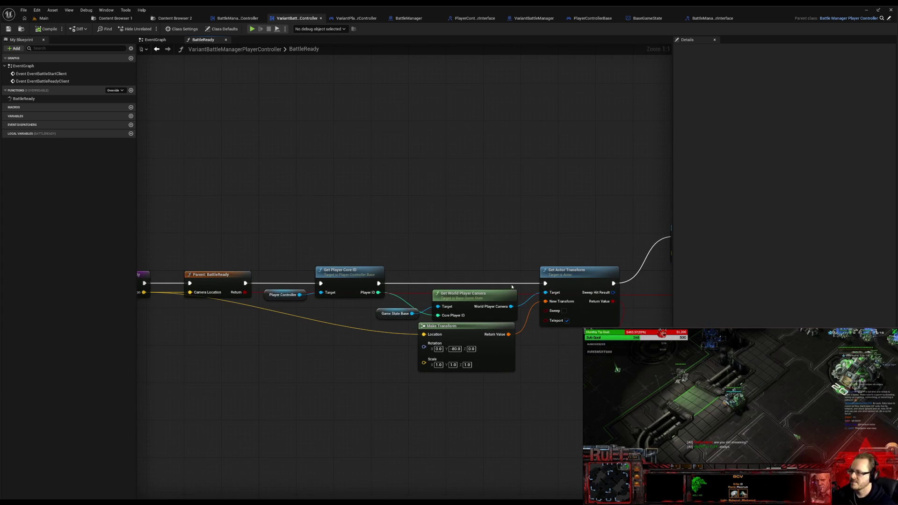
{"action": "left_click_drag", "start_coordinate": [263, 407], "coordinate": [452, 423]}
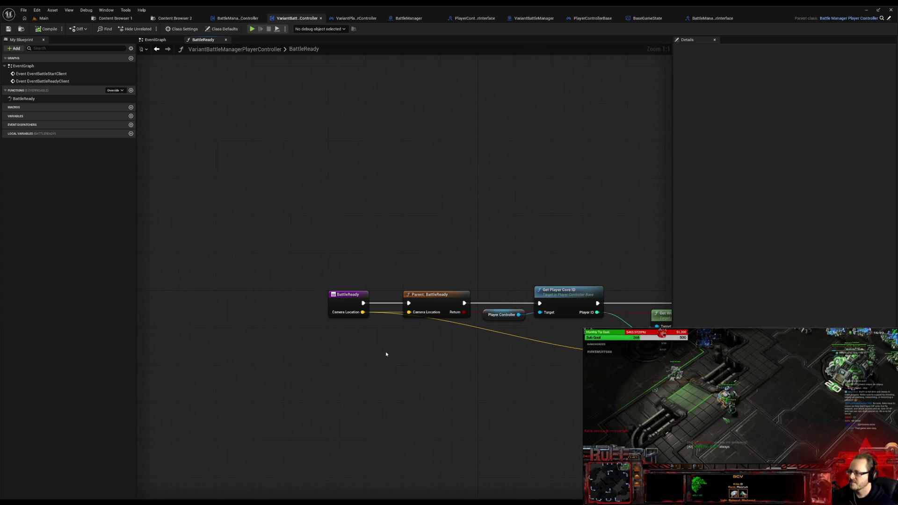
{"action": "double_click", "coordinate": [431, 304]}
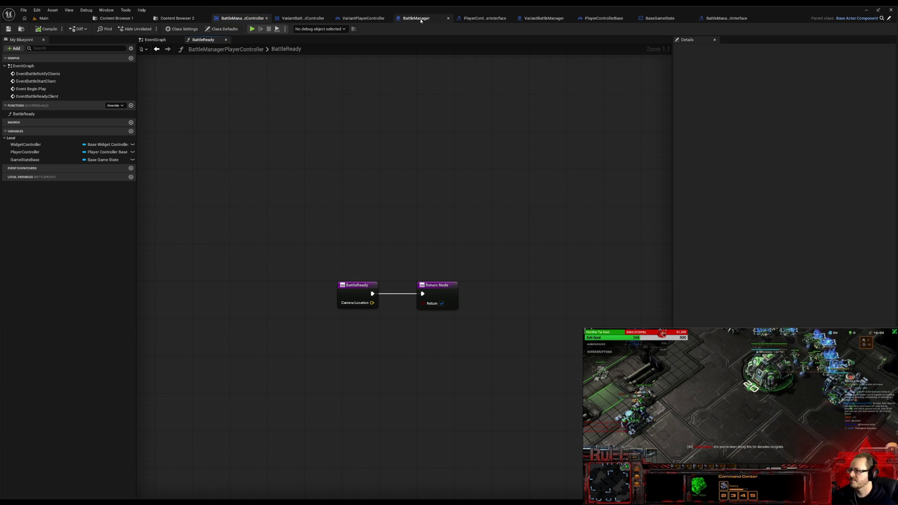
{"action": "left_click", "coordinate": [417, 19]}
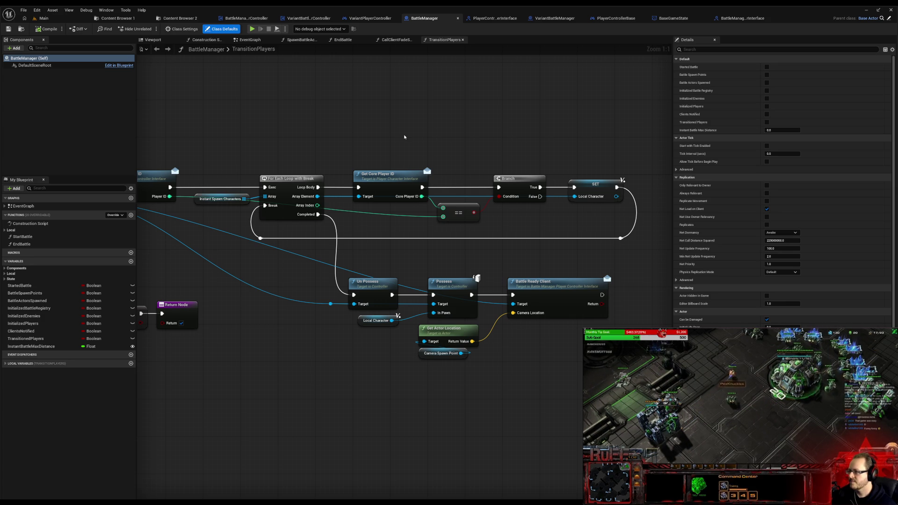
{"action": "double_click", "coordinate": [555, 286]}
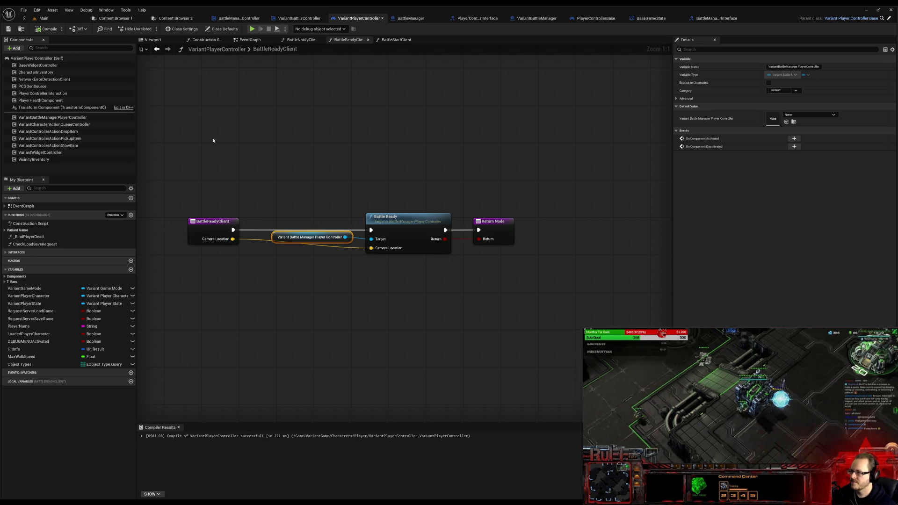
Step: Locate BattleReadyClient in the interfaces list and compare the base and variant BattleReady graphs
{"action": "left_click", "coordinate": [7, 253]}
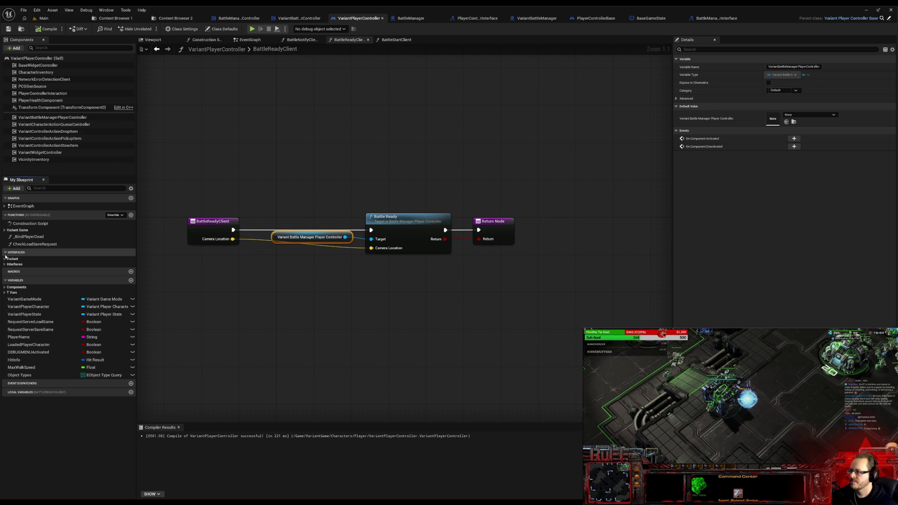
{"action": "left_click", "coordinate": [7, 263]}
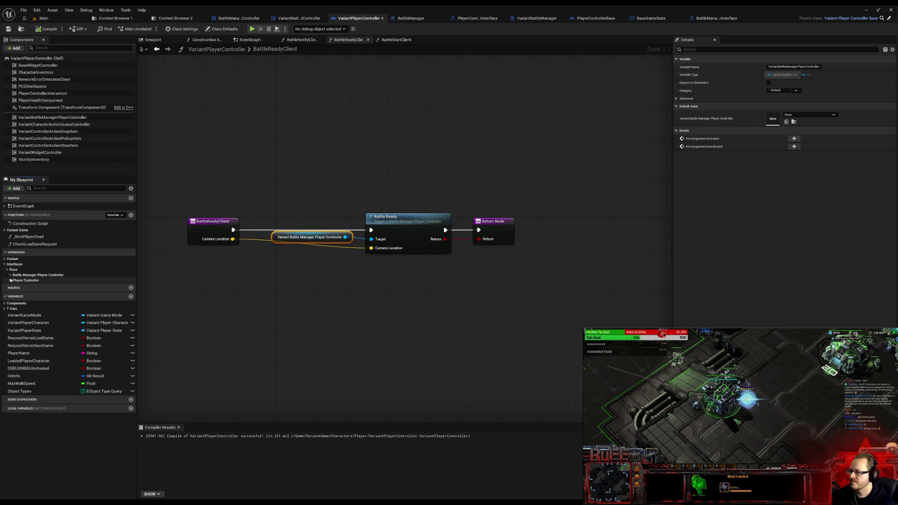
{"action": "left_click", "coordinate": [10, 276]}
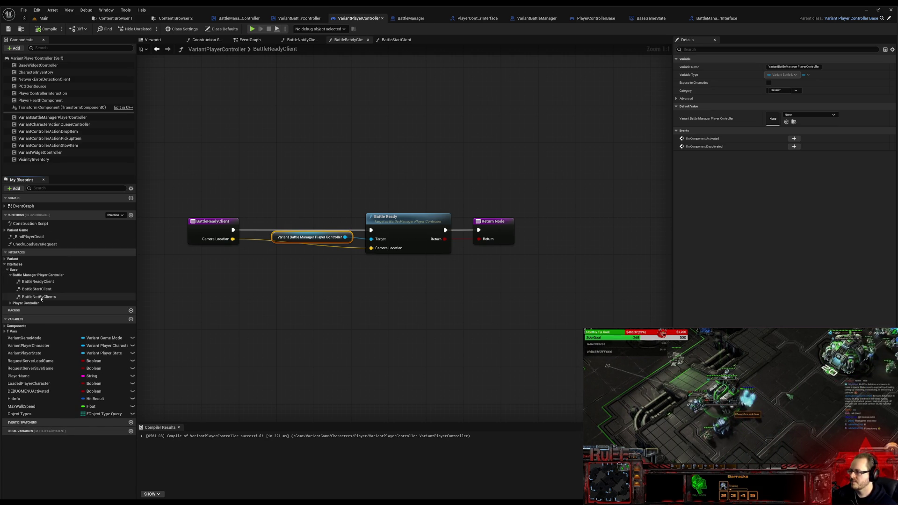
{"action": "left_click", "coordinate": [44, 285]}
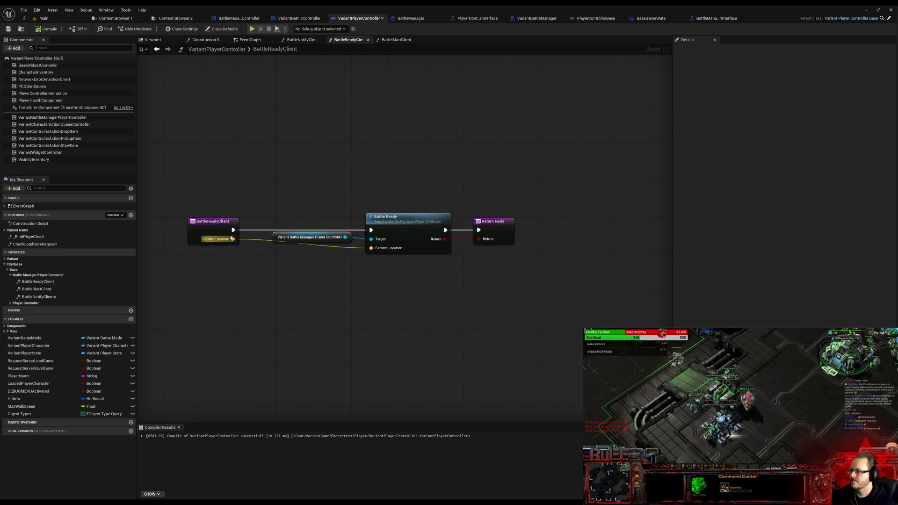
{"action": "double_click", "coordinate": [404, 247]}
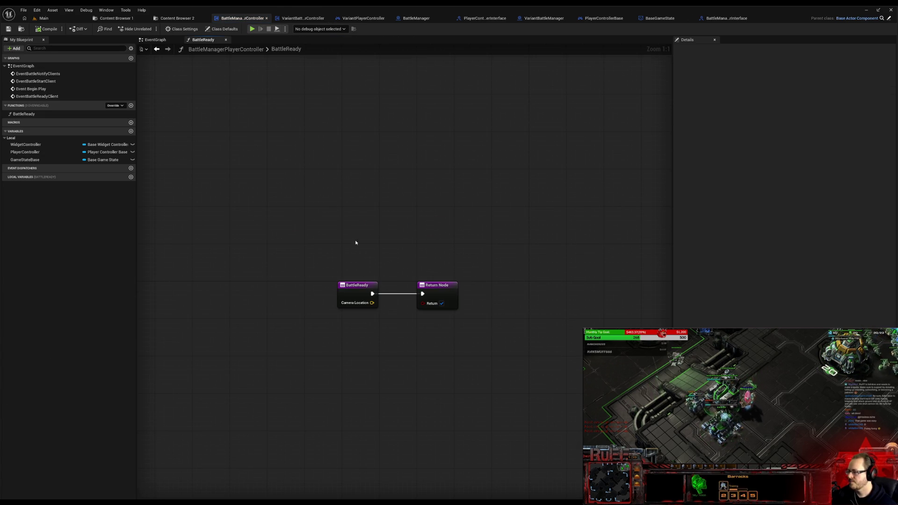
{"action": "left_click", "coordinate": [304, 18]}
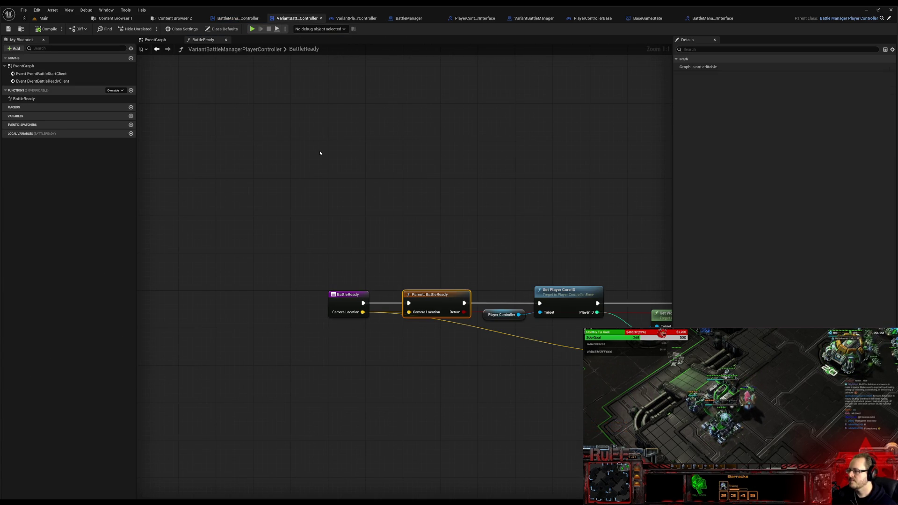
{"action": "left_click", "coordinate": [239, 18]}
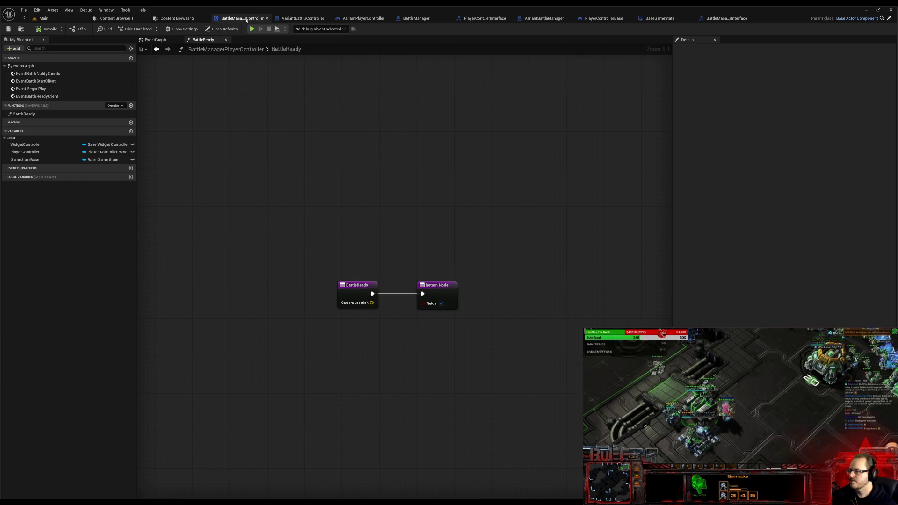
{"action": "left_click", "coordinate": [284, 20]}
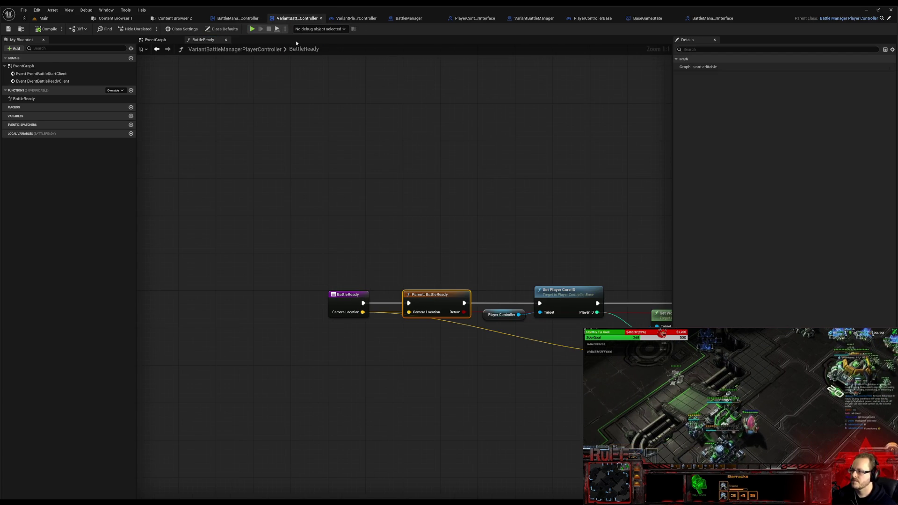
{"action": "left_click_drag", "start_coordinate": [537, 220], "coordinate": [264, 168]}
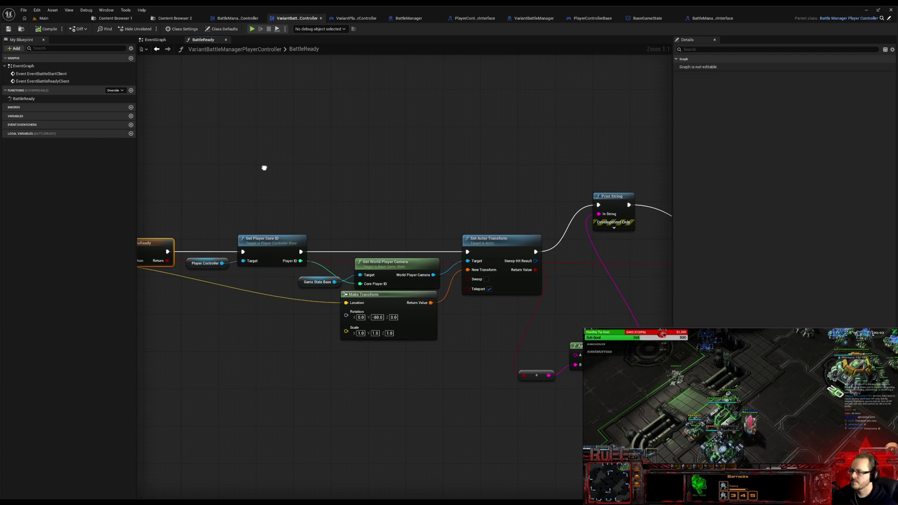
{"action": "scroll", "coordinate": [410, 217], "scroll_direction": "down", "scroll_amount": 6}
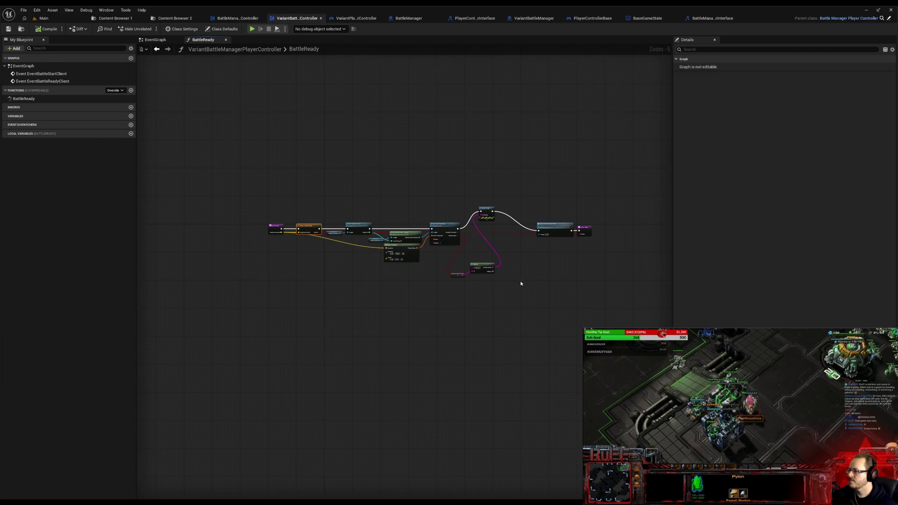
{"action": "scroll", "coordinate": [519, 282], "scroll_direction": "up", "scroll_amount": 6}
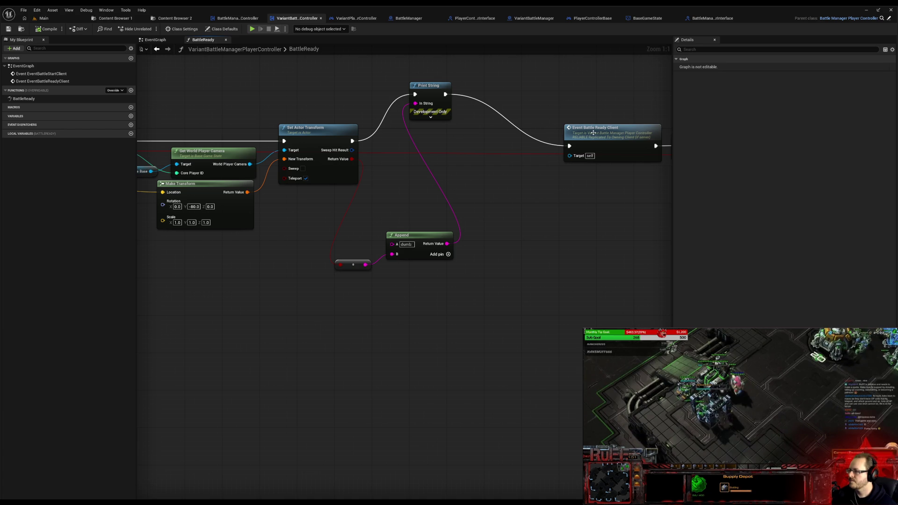
Step: Review the variant controller's BattleReadyClient event, then switch to the VariantPlayerController blueprint
{"action": "left_click", "coordinate": [237, 18]}
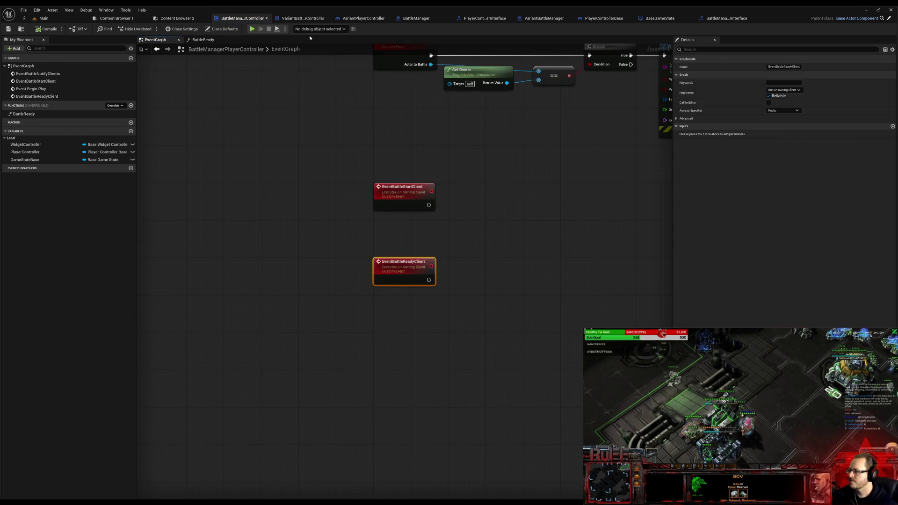
{"action": "left_click", "coordinate": [299, 18]}
{"action": "left_click", "coordinate": [164, 43]}
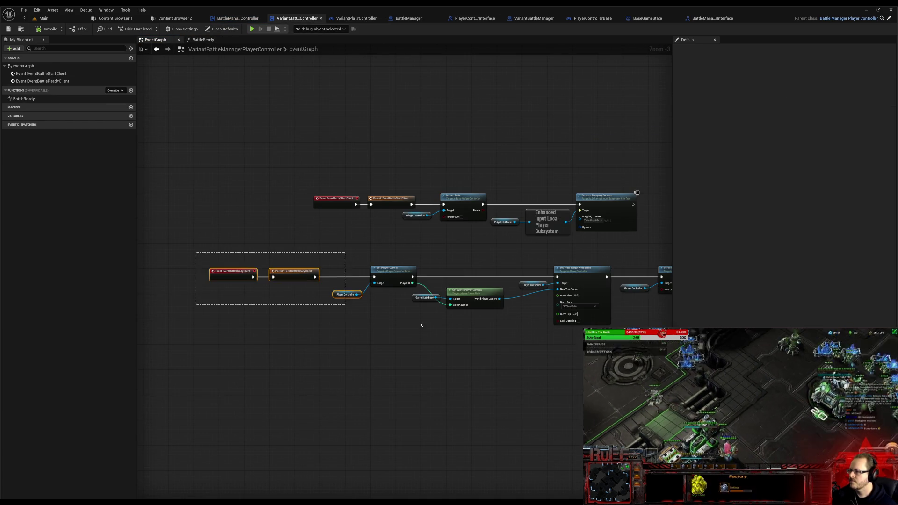
{"action": "left_click_drag", "start_coordinate": [199, 261], "coordinate": [279, 257]}
{"action": "left_click", "coordinate": [244, 258]}
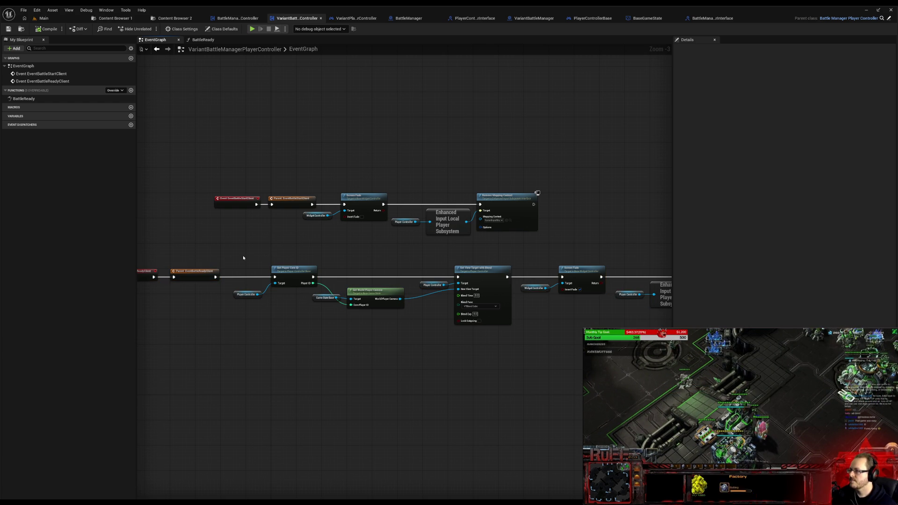
{"action": "left_click", "coordinate": [366, 19]}
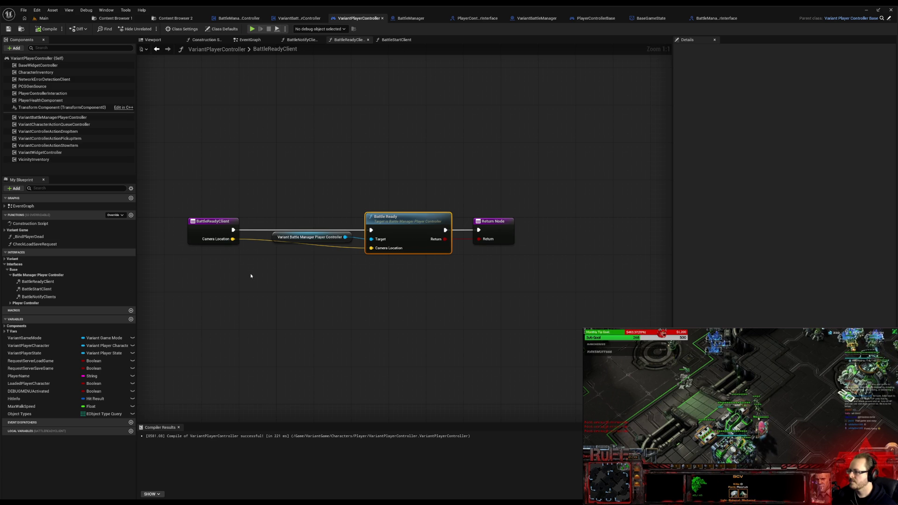
Step: Add a Print String node after the BattleReadyClient event and start a two-client test
{"action": "left_click_drag", "start_coordinate": [233, 230], "coordinate": [267, 180]}
{"action": "type", "text": "print"}
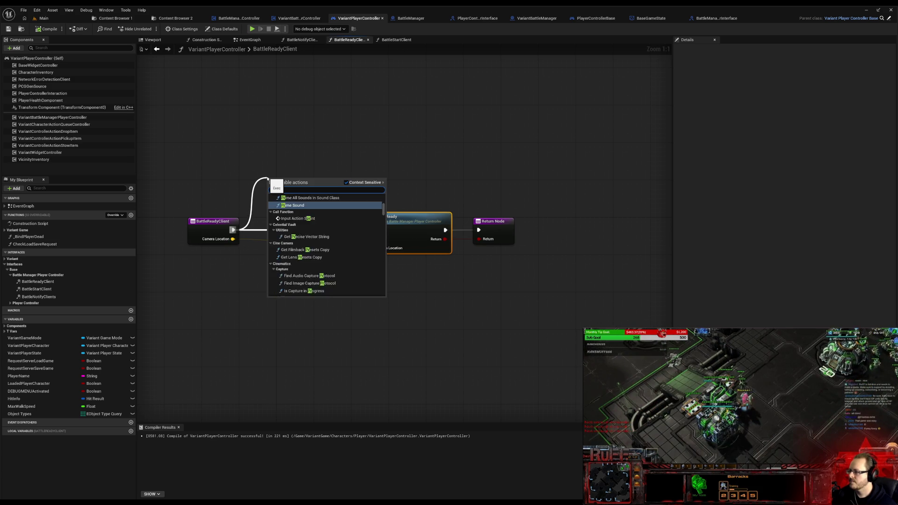
{"action": "key", "text": "Return"}
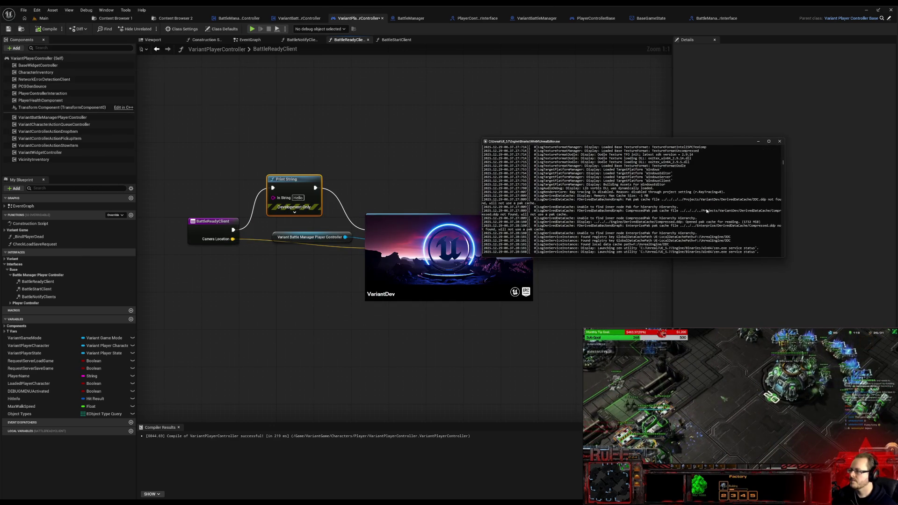
{"action": "left_click", "coordinate": [779, 141]}
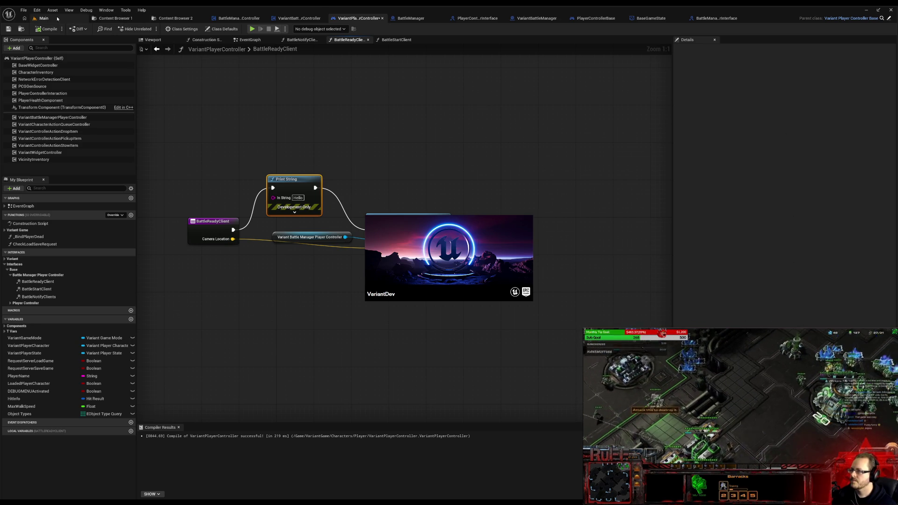
{"action": "left_click", "coordinate": [36, 10]}
{"action": "left_click", "coordinate": [299, 190]}
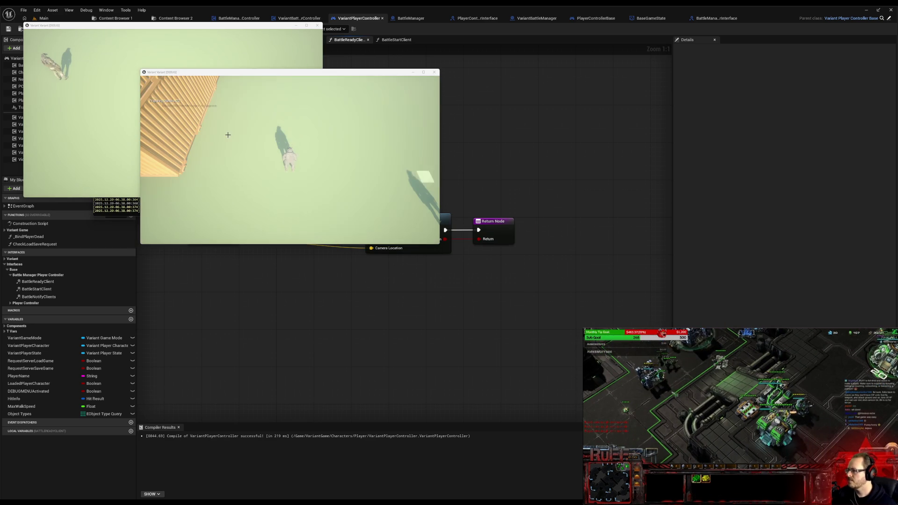
Step: Watch the two test clients, then close the log and both game windows to stop playing
{"action": "left_click", "coordinate": [362, 169]}
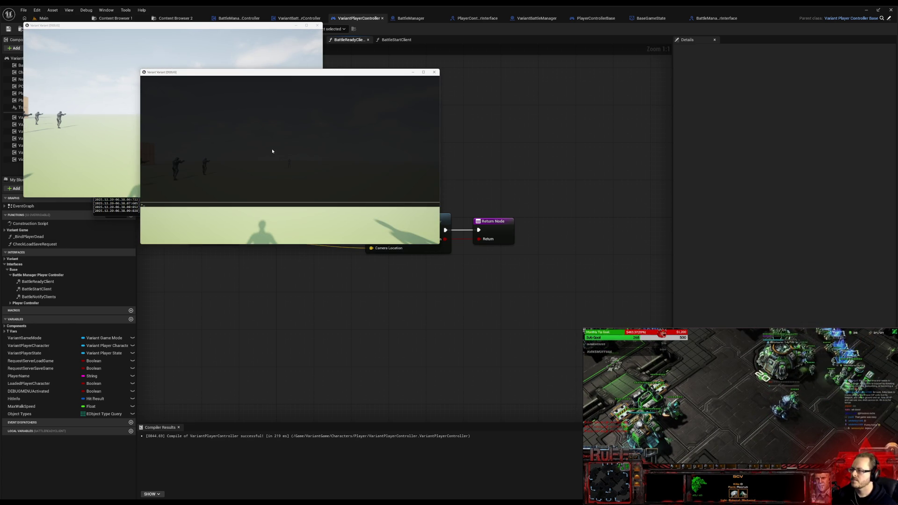
{"action": "left_click", "coordinate": [60, 86]}
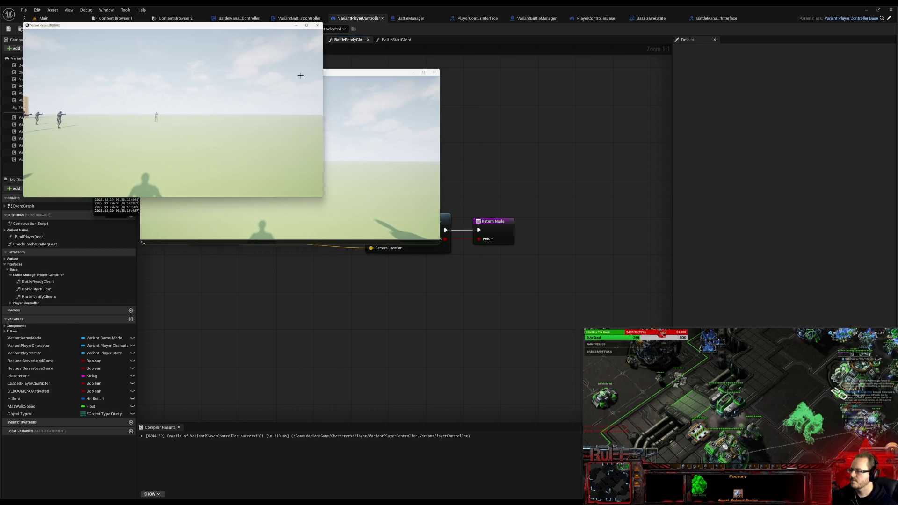
{"action": "key", "text": "alt+Tab"}
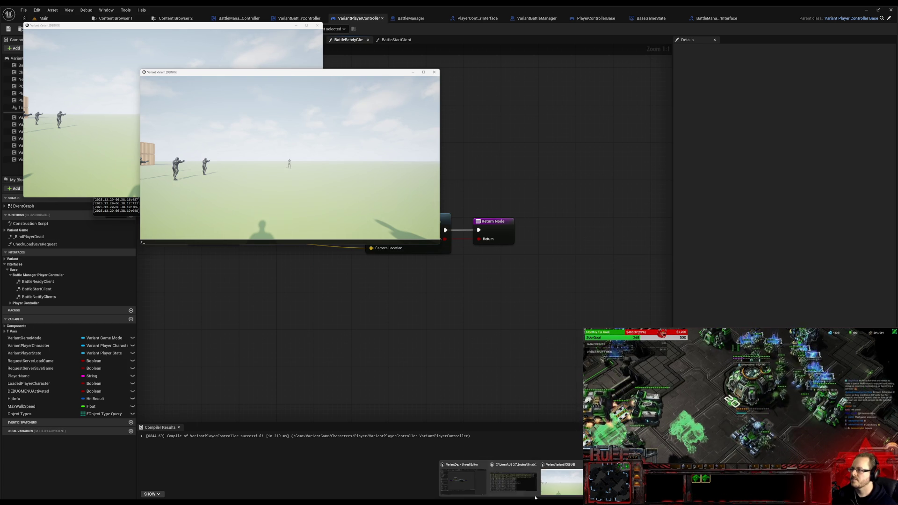
{"action": "left_click", "coordinate": [512, 483]}
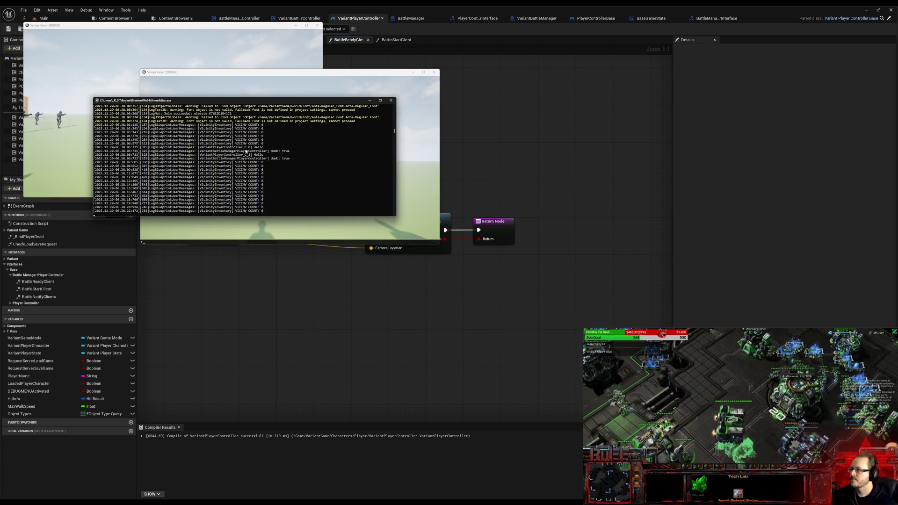
{"action": "left_click", "coordinate": [391, 100]}
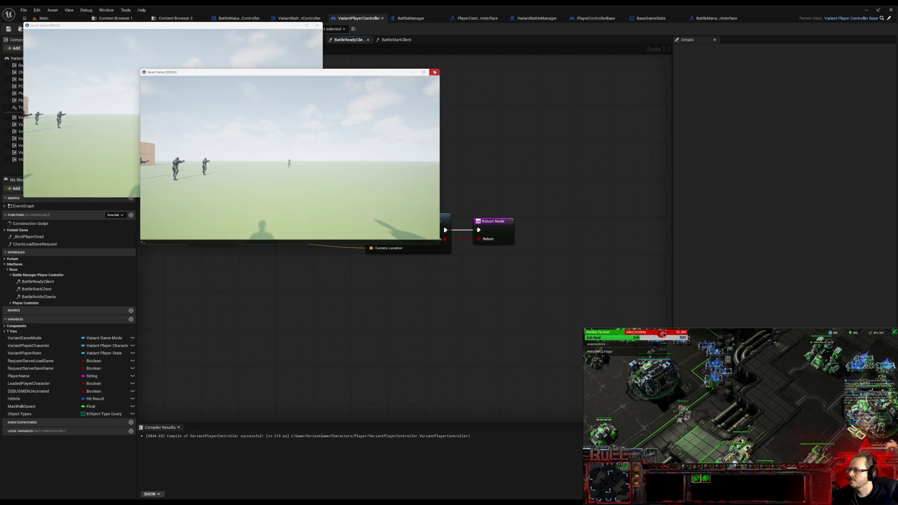
{"action": "left_click", "coordinate": [435, 72]}
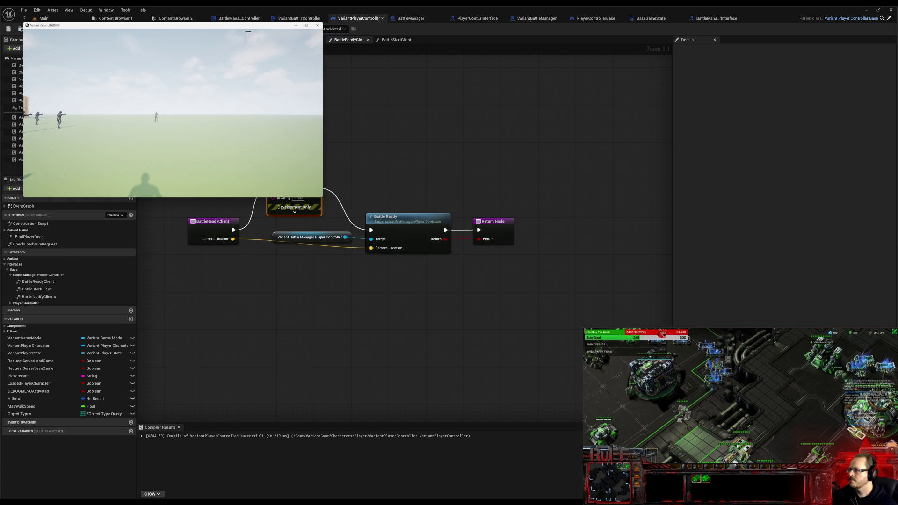
{"action": "left_click", "coordinate": [317, 25]}
Step: Wire BattleReadyClient straight to Battle Ready and delete the Print String node
{"action": "left_click_drag", "start_coordinate": [232, 230], "coordinate": [371, 230]}
{"action": "key", "text": "Delete"}
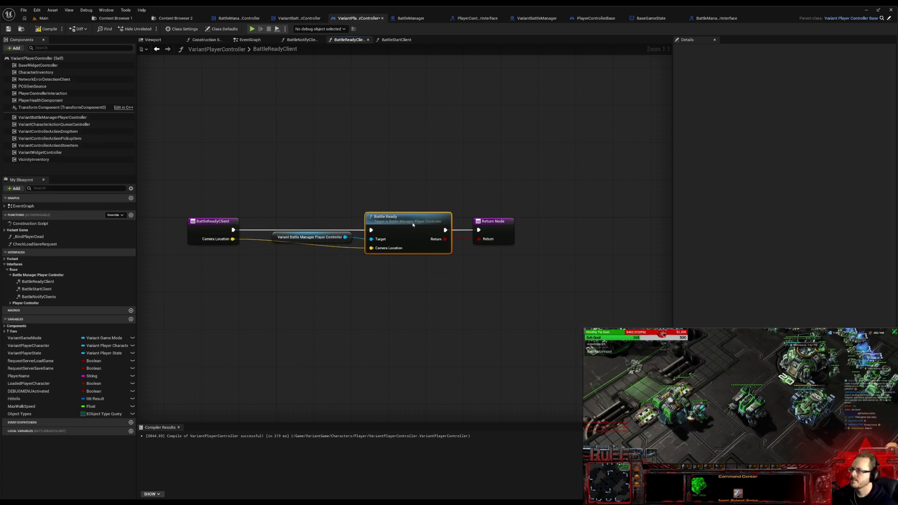
Step: Delete the Print String, Append and conversion nodes, wire Set Actor Transform to the event, and compile
{"action": "double_click", "coordinate": [407, 219]}
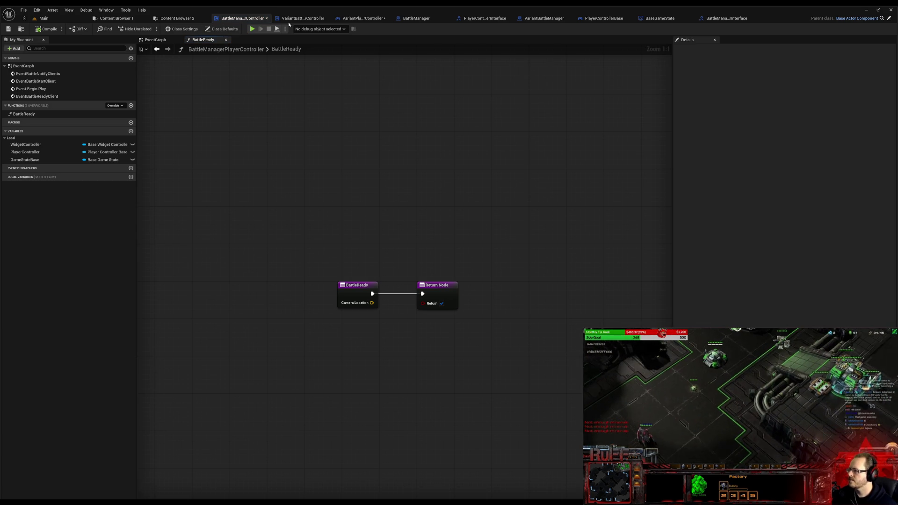
{"action": "left_click", "coordinate": [302, 18]}
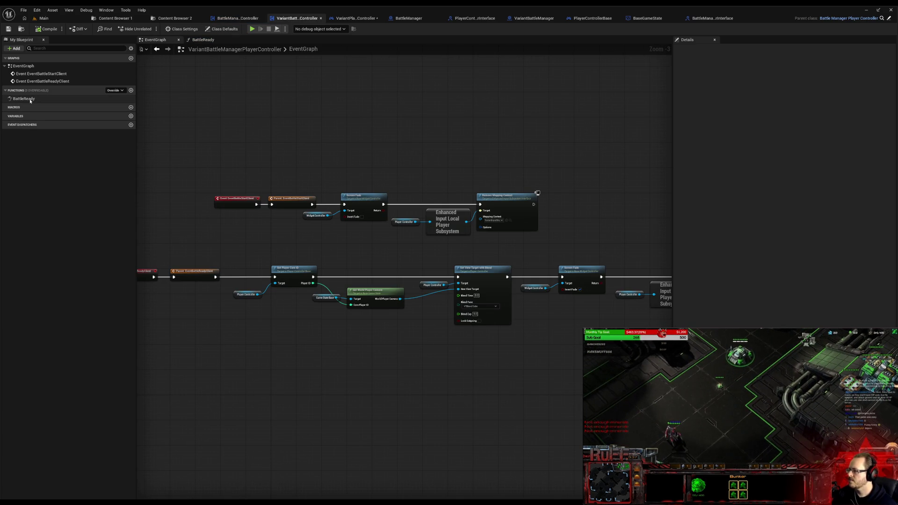
{"action": "double_click", "coordinate": [28, 98]}
{"action": "left_click_drag", "start_coordinate": [384, 207], "coordinate": [289, 250]}
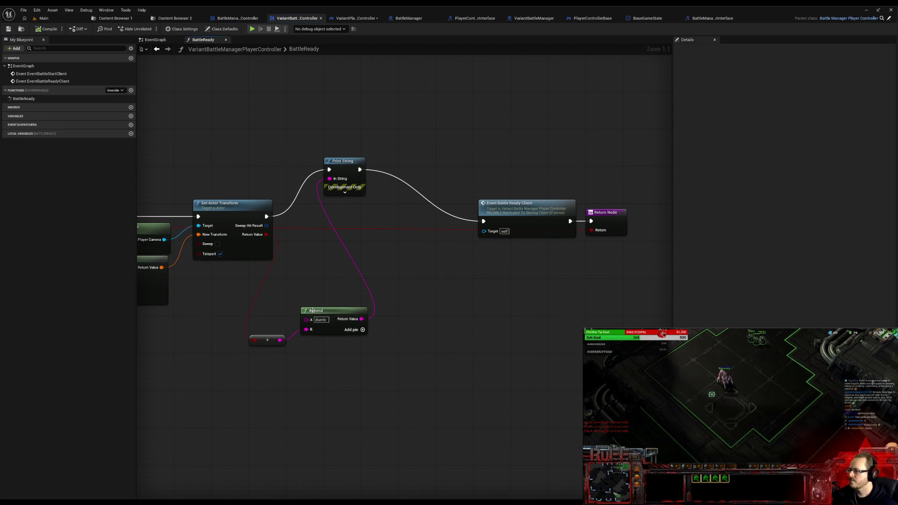
{"action": "left_click", "coordinate": [333, 160]}
{"action": "key", "text": "Delete"}
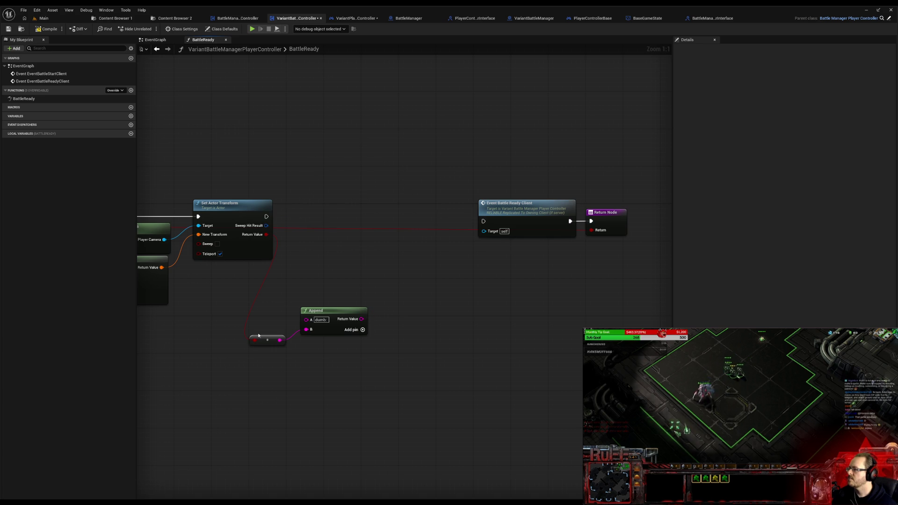
{"action": "left_click_drag", "start_coordinate": [274, 317], "coordinate": [354, 357]}
{"action": "key", "text": "Delete"}
{"action": "left_click_drag", "start_coordinate": [266, 216], "coordinate": [483, 221]}
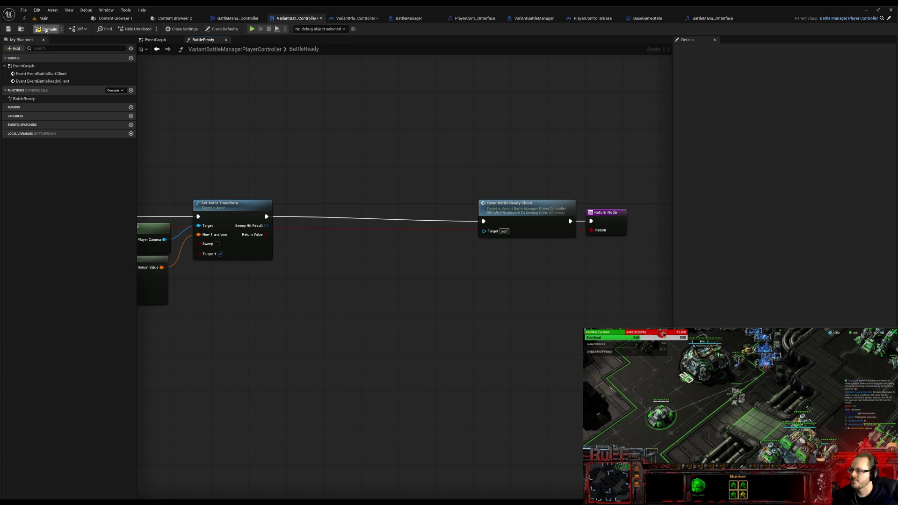
{"action": "left_click", "coordinate": [46, 30]}
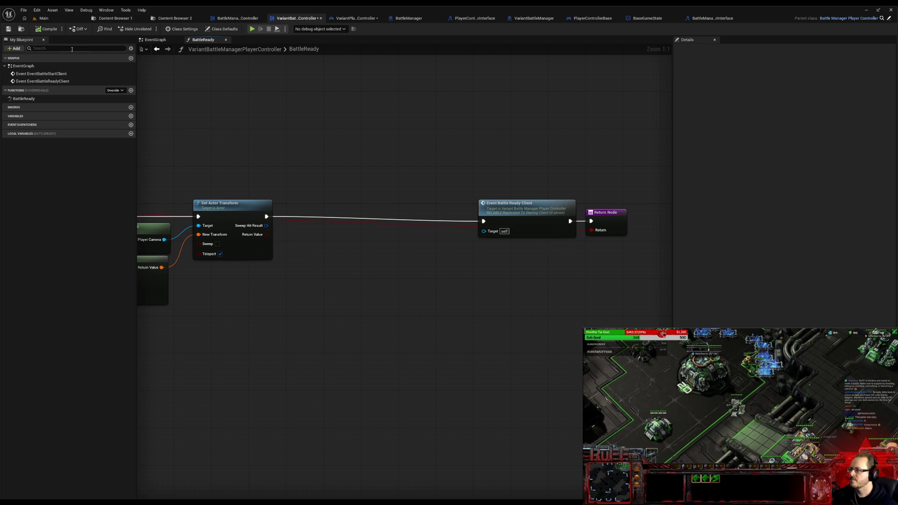
Step: Tidy the event and Return nodes beside Set Actor Transform and return to the Main level editor
{"action": "left_click", "coordinate": [520, 212]}
{"action": "left_click", "coordinate": [609, 224], "text": "shift"}
{"action": "left_click_drag", "start_coordinate": [542, 210], "coordinate": [372, 205]}
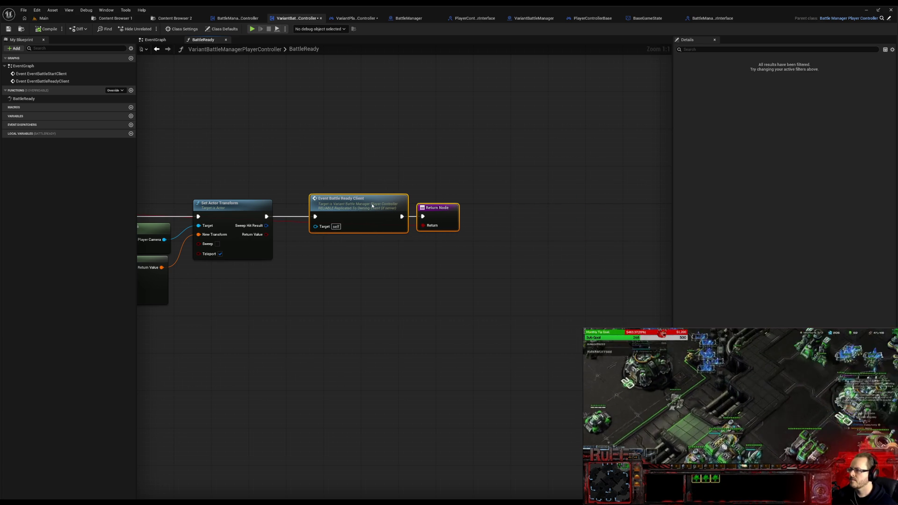
{"action": "left_click_drag", "start_coordinate": [263, 271], "coordinate": [484, 301]}
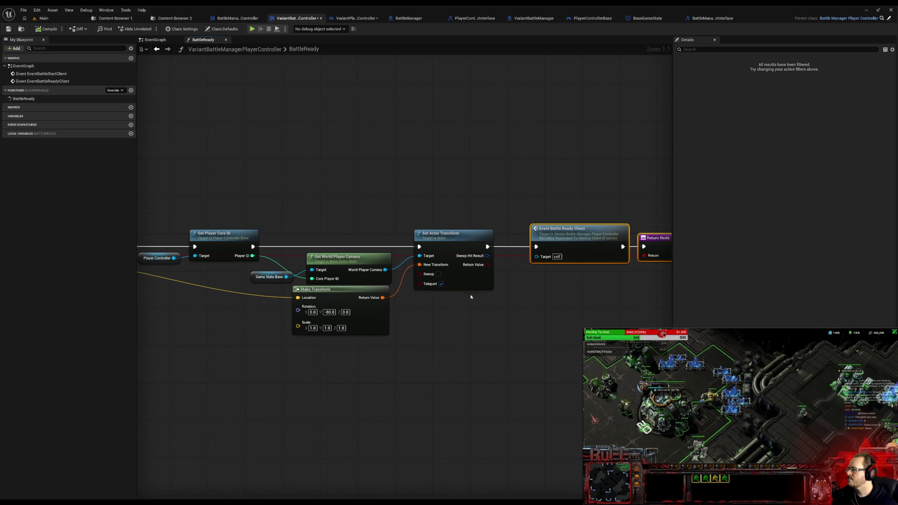
{"action": "left_click", "coordinate": [23, 10]}
{"action": "key", "text": "Escape"}
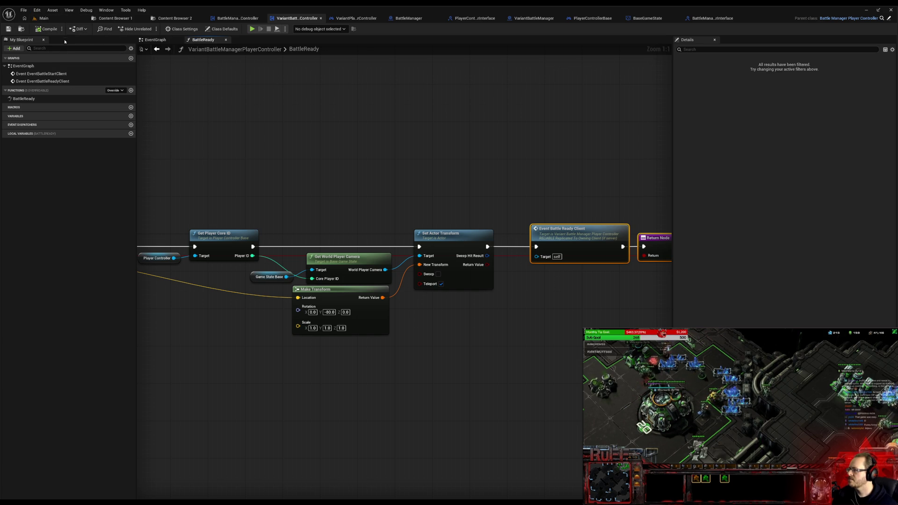
{"action": "left_click", "coordinate": [43, 18]}
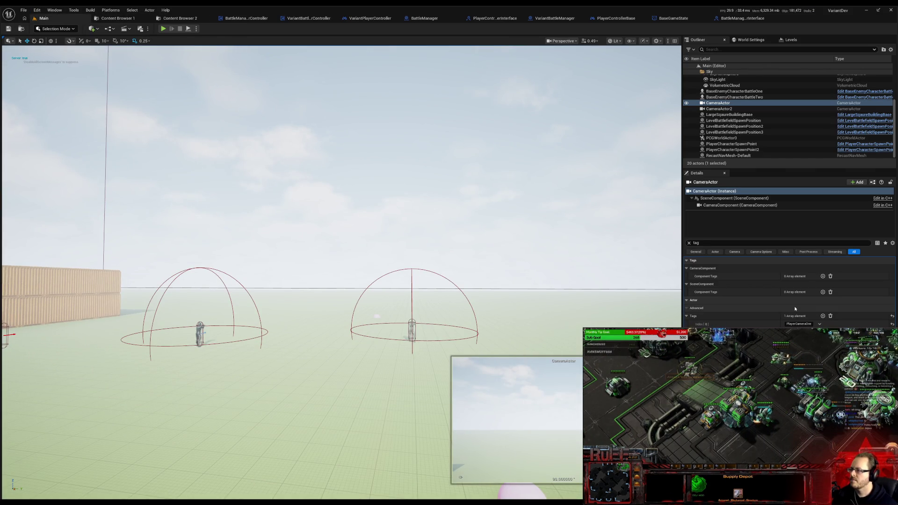
{"action": "left_click", "coordinate": [689, 243]}
{"action": "type", "text": "repl"}
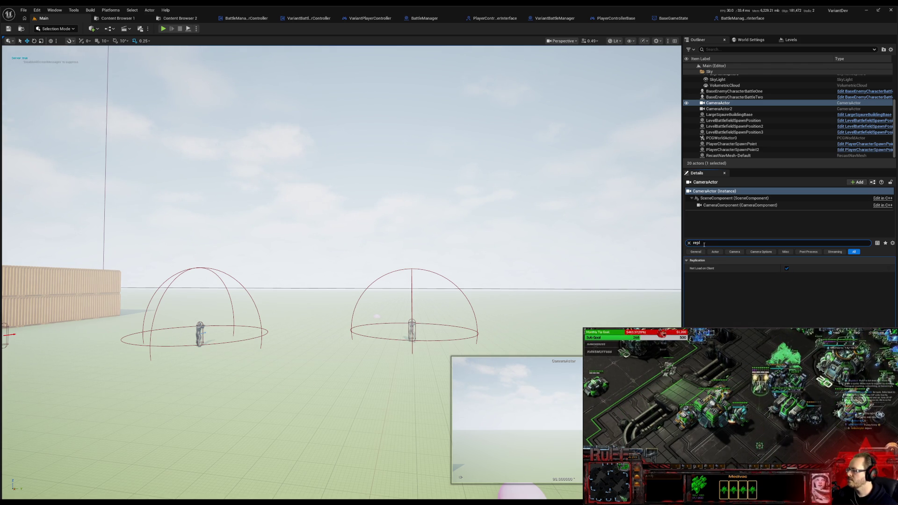
{"action": "left_click", "coordinate": [709, 204]}
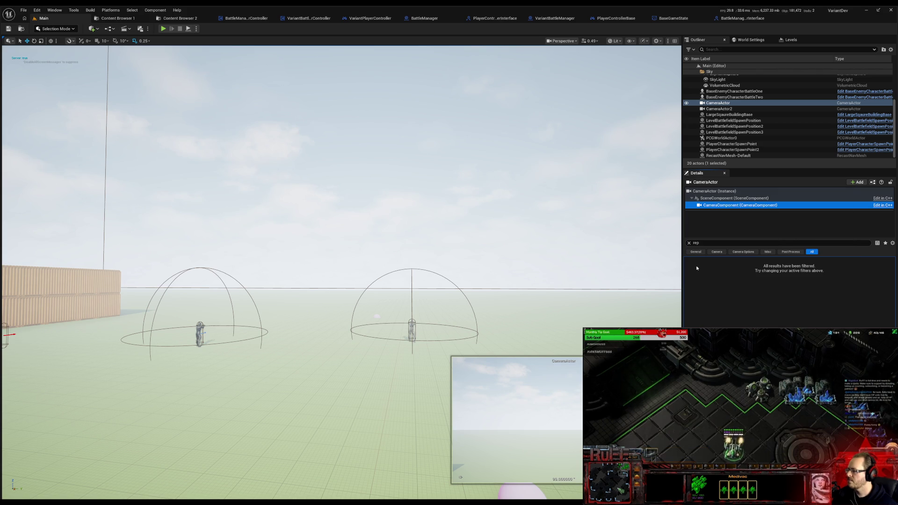
{"action": "left_click", "coordinate": [718, 109]}
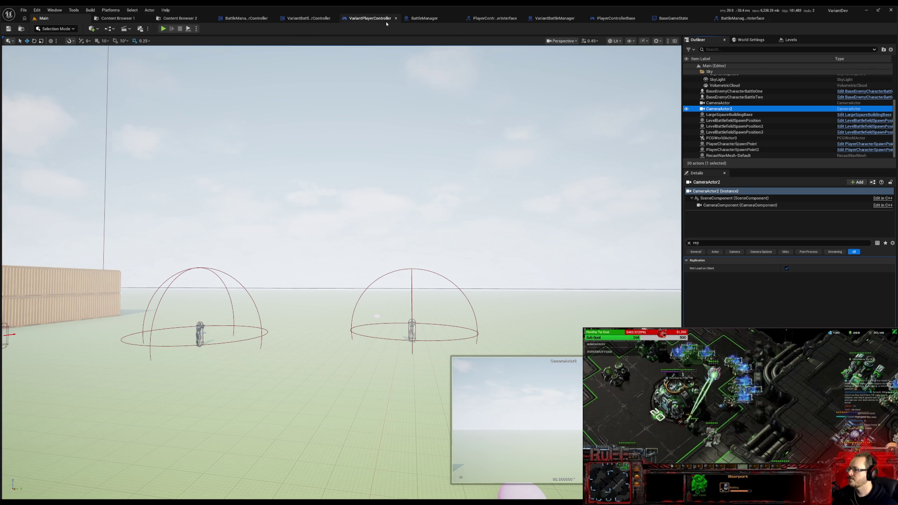
{"action": "left_click", "coordinate": [309, 18]}
{"action": "mouse_move", "coordinate": [293, 157]}
{"action": "left_mouse_down"}
{"action": "mouse_move", "coordinate": [343, 134]}
{"action": "mouse_move", "coordinate": [203, 164]}
{"action": "mouse_move", "coordinate": [469, 157]}
{"action": "left_mouse_up"}
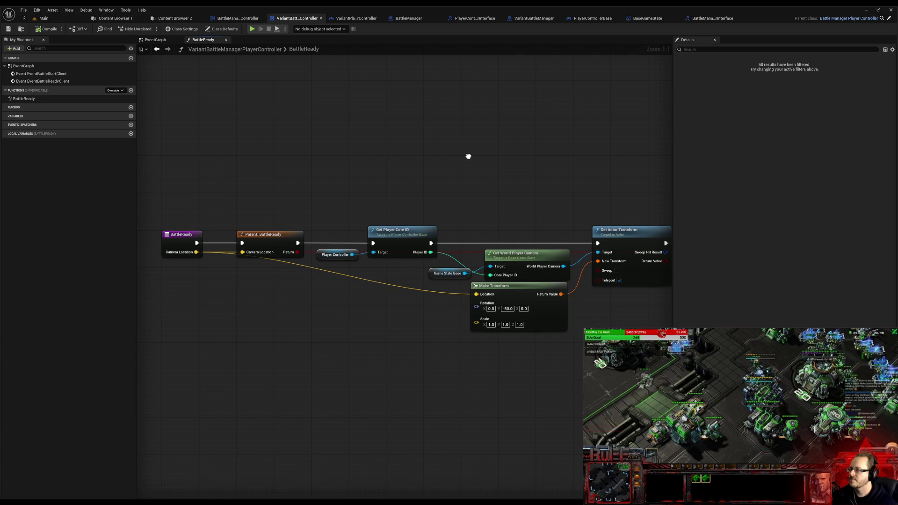
Step: Review the Screen Fade and camera nodes in the event graph, then open BattleManagerPlayerController's BattleReady
{"action": "left_click_drag", "start_coordinate": [469, 157], "coordinate": [381, 138]}
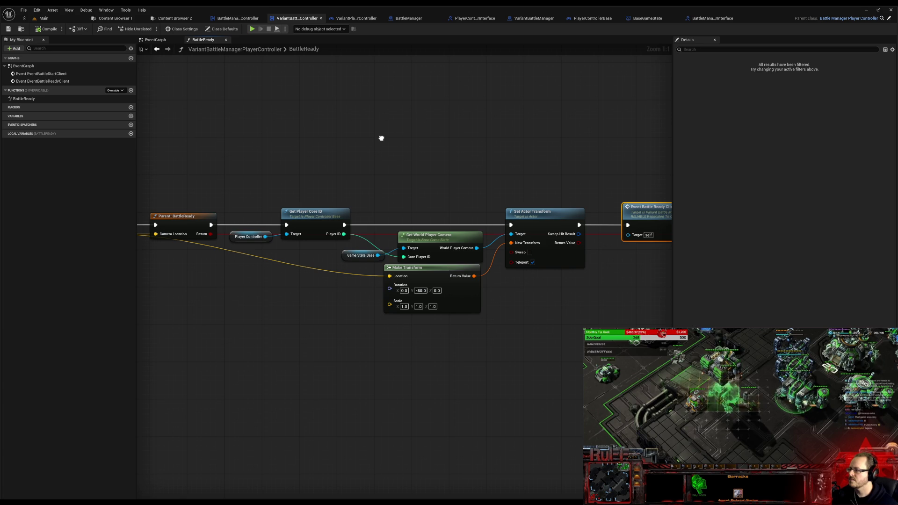
{"action": "left_click_drag", "start_coordinate": [381, 138], "coordinate": [293, 145]}
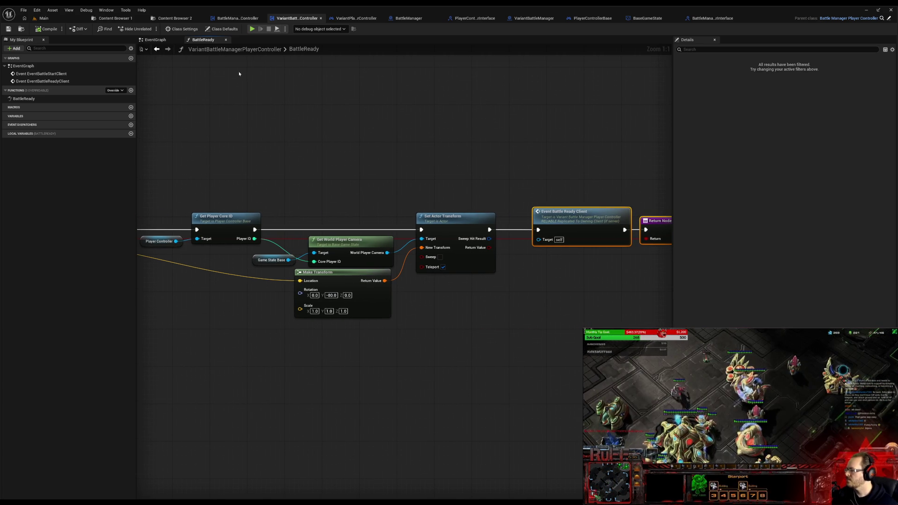
{"action": "left_click", "coordinate": [155, 39]}
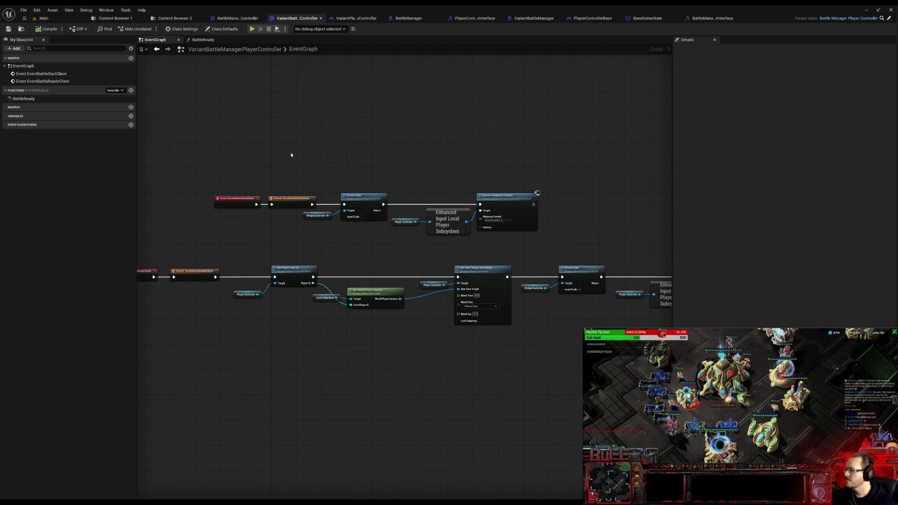
{"action": "scroll", "coordinate": [342, 266], "scroll_direction": "up", "scroll_amount": 1}
{"action": "scroll", "coordinate": [275, 299], "scroll_direction": "up", "scroll_amount": 1}
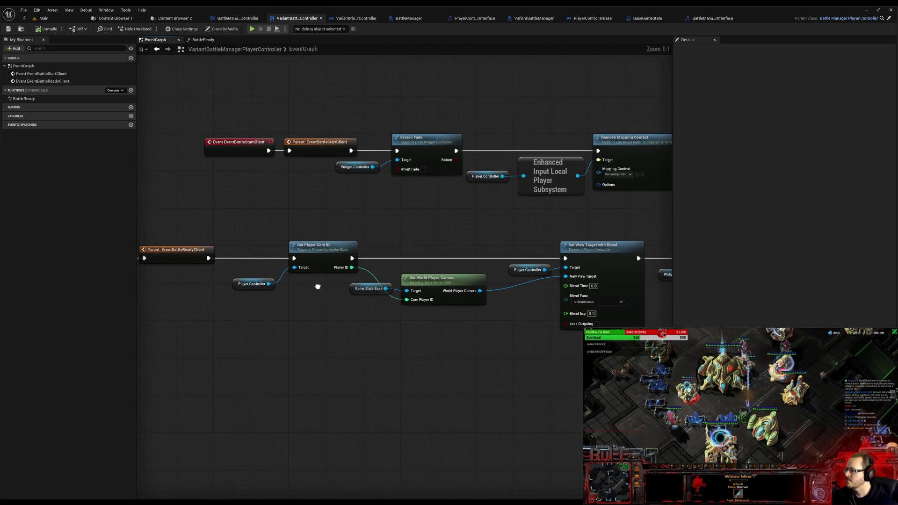
{"action": "scroll", "coordinate": [311, 288], "scroll_direction": "up", "scroll_amount": 1}
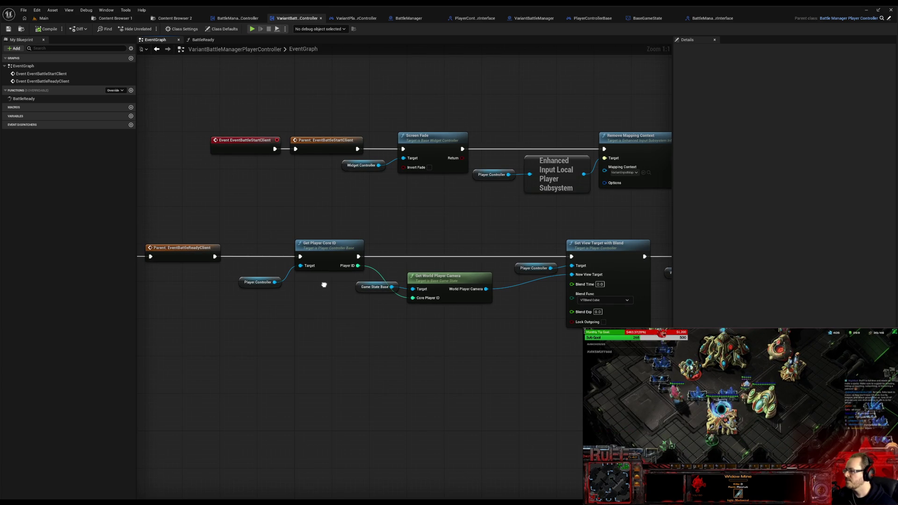
{"action": "left_click_drag", "start_coordinate": [323, 284], "coordinate": [141, 256]}
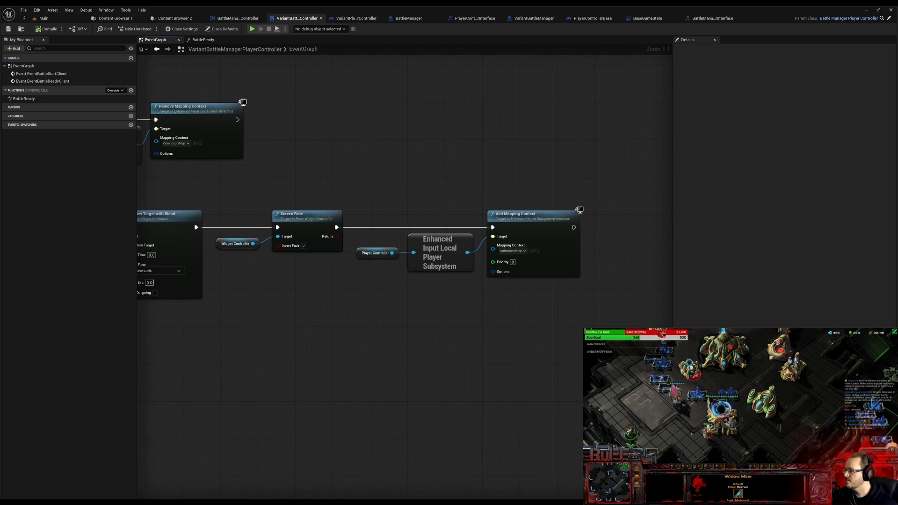
{"action": "left_click_drag", "start_coordinate": [281, 267], "coordinate": [459, 254]}
{"action": "left_click_drag", "start_coordinate": [407, 168], "coordinate": [522, 257]}
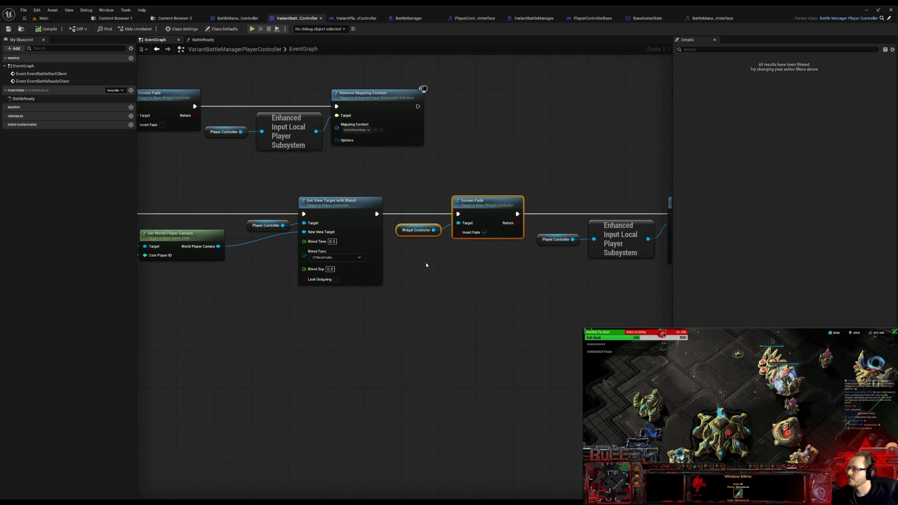
{"action": "left_click_drag", "start_coordinate": [425, 264], "coordinate": [672, 275]}
{"action": "left_click_drag", "start_coordinate": [283, 283], "coordinate": [515, 283]}
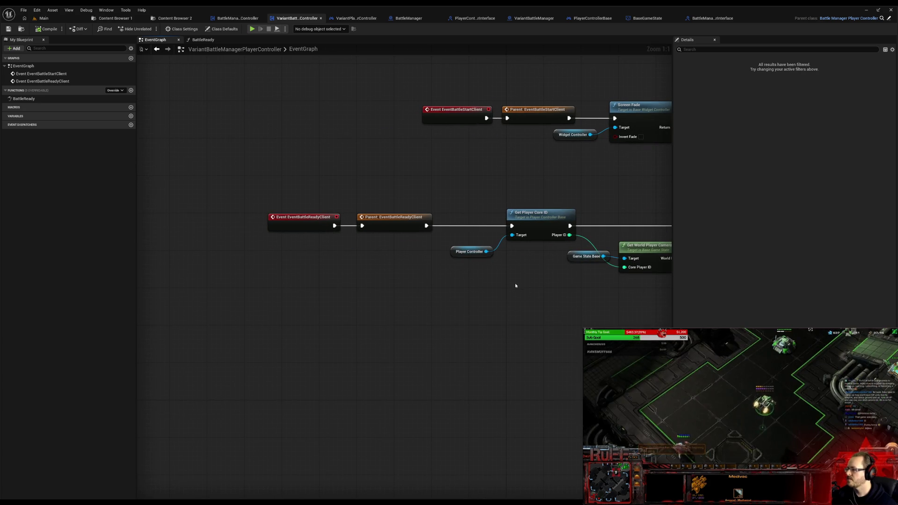
{"action": "left_click", "coordinate": [247, 19]}
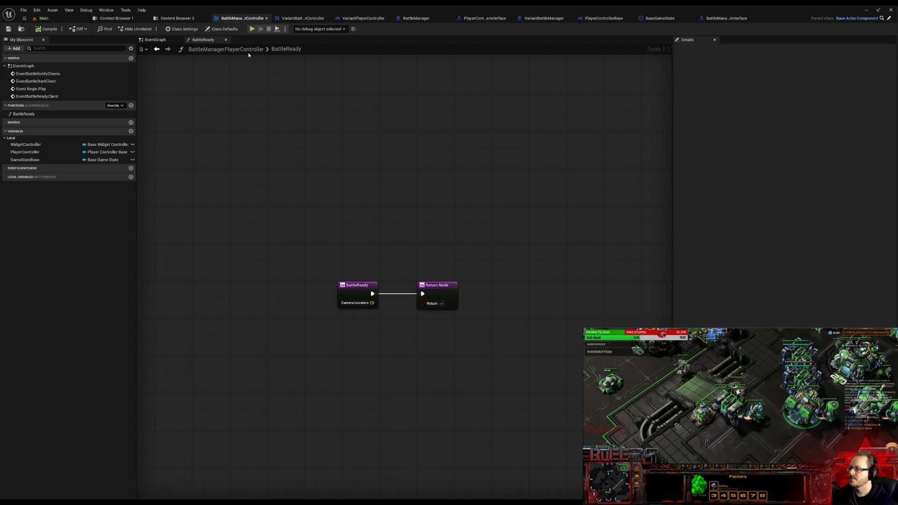
Step: Add a Print String node after EventBattleReadyClient in the base controller event graph
{"action": "left_click", "coordinate": [172, 40]}
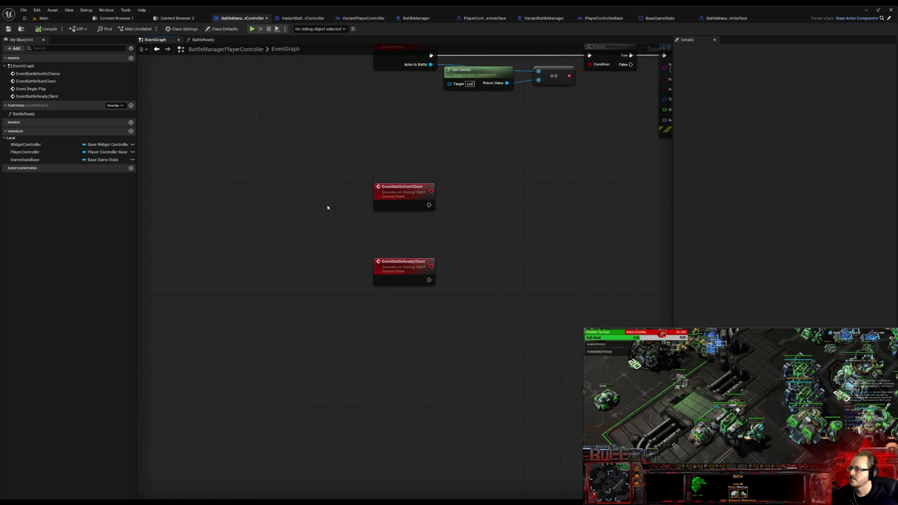
{"action": "left_click", "coordinate": [396, 201]}
{"action": "left_click", "coordinate": [404, 266]}
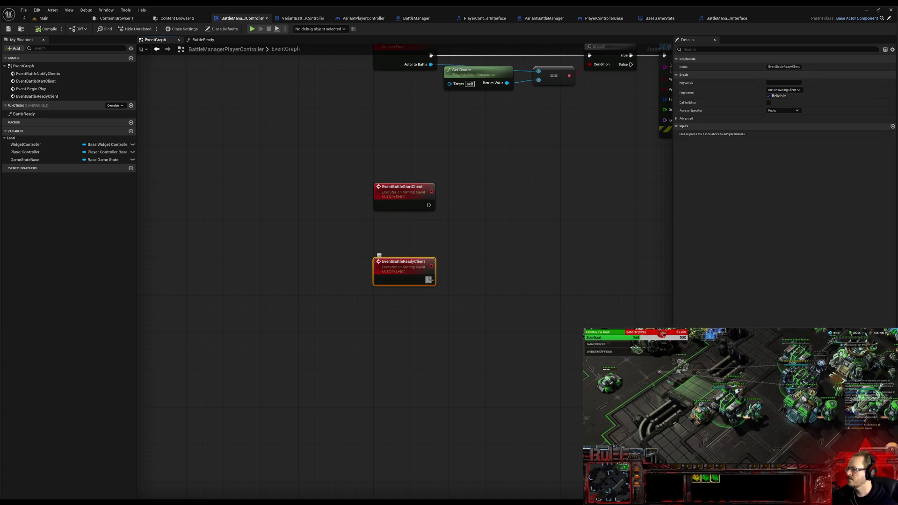
{"action": "left_click_drag", "start_coordinate": [428, 280], "coordinate": [520, 279]}
{"action": "type", "text": "print"}
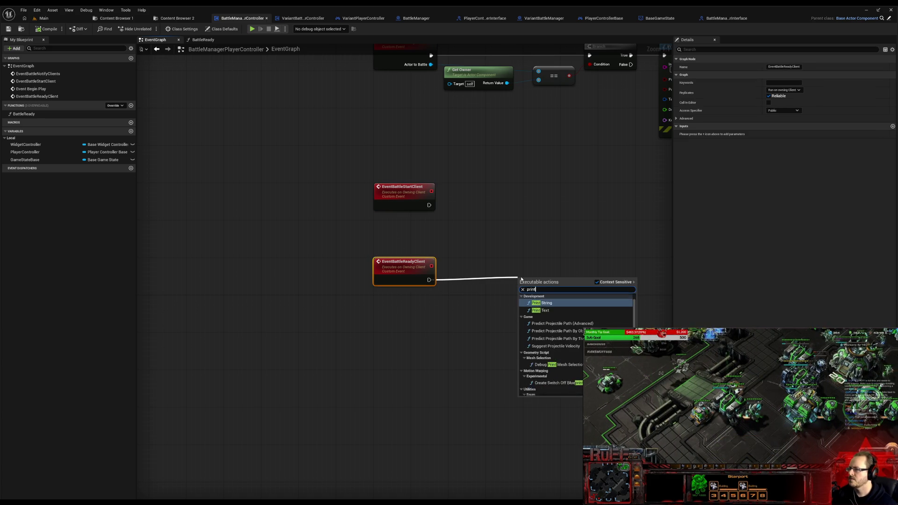
{"action": "key", "text": "Return"}
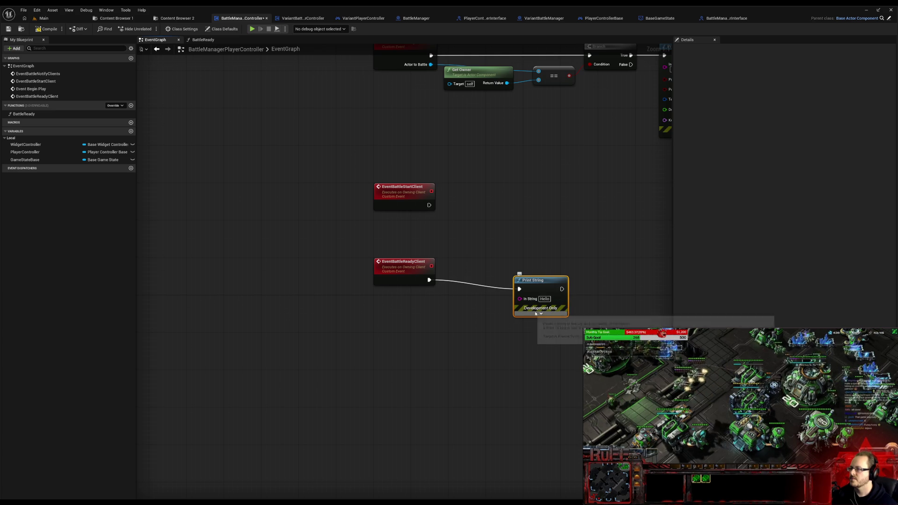
Step: Set the print colour to orange and duration to 20 seconds, then save all assets
{"action": "left_click", "coordinate": [541, 310]}
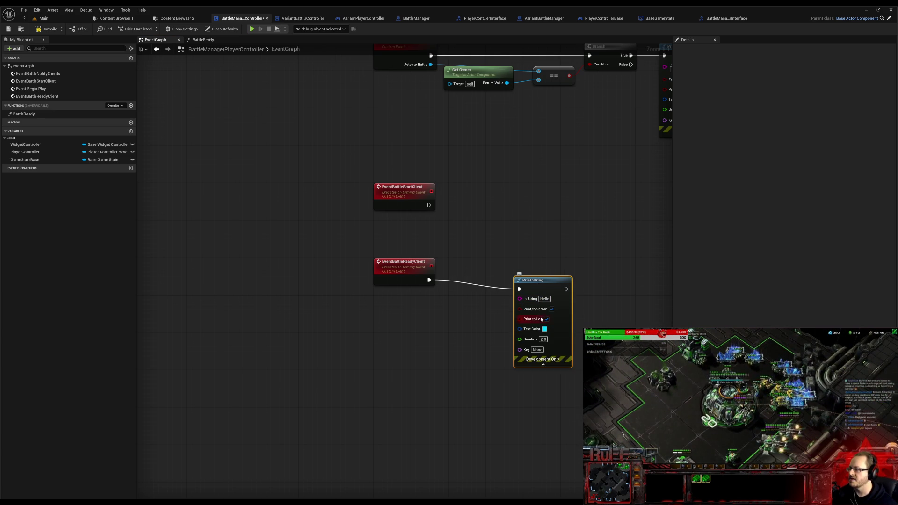
{"action": "left_click", "coordinate": [545, 329]}
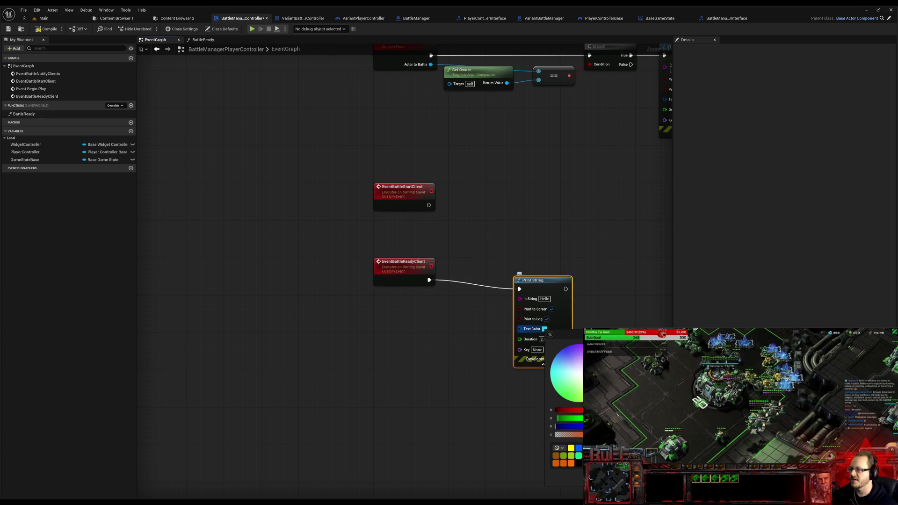
{"action": "left_click", "coordinate": [555, 463]}
{"action": "left_click", "coordinate": [543, 344]}
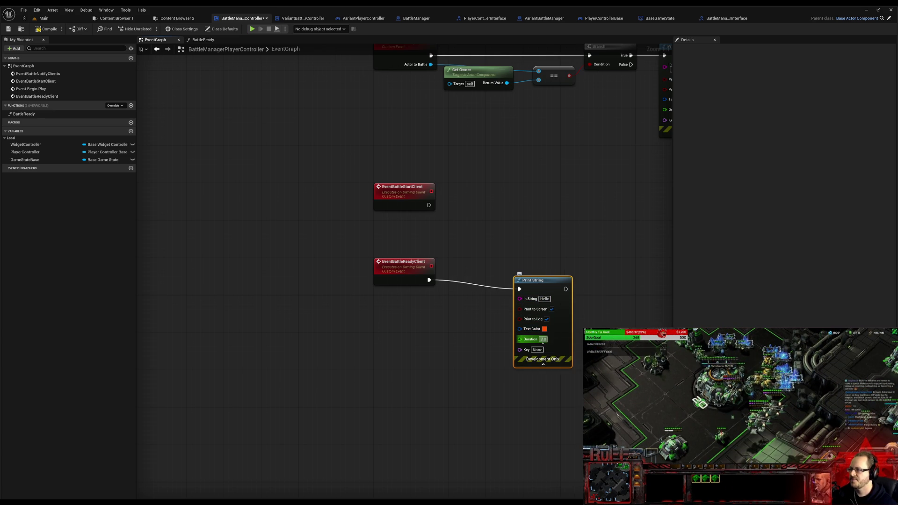
{"action": "left_click", "coordinate": [543, 339]}
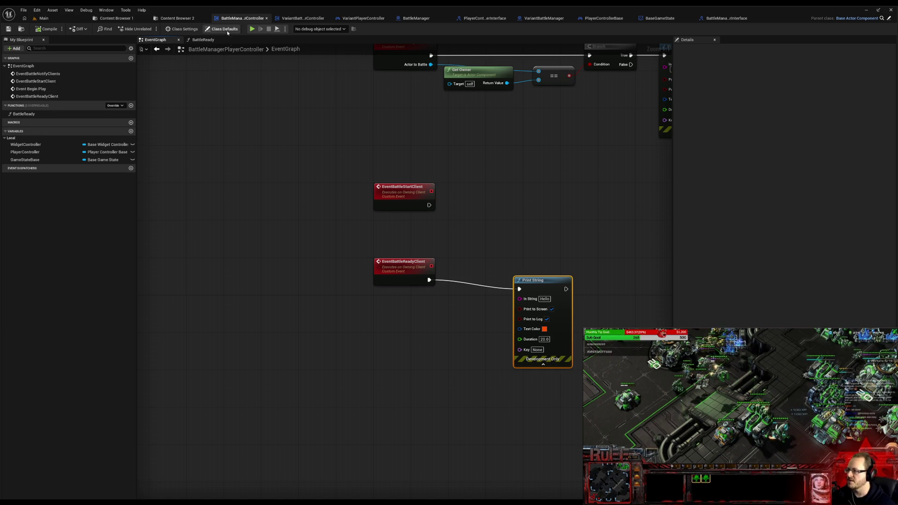
{"action": "left_click", "coordinate": [23, 10]}
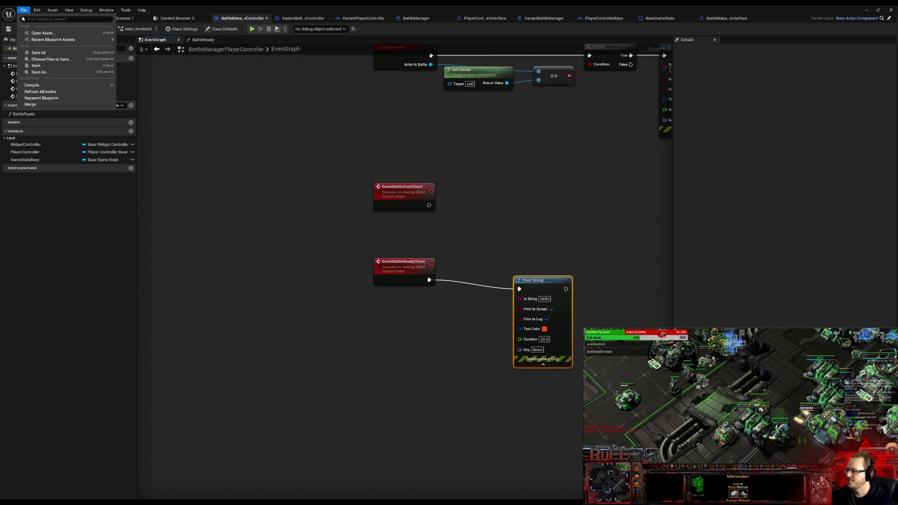
{"action": "left_click", "coordinate": [39, 53]}
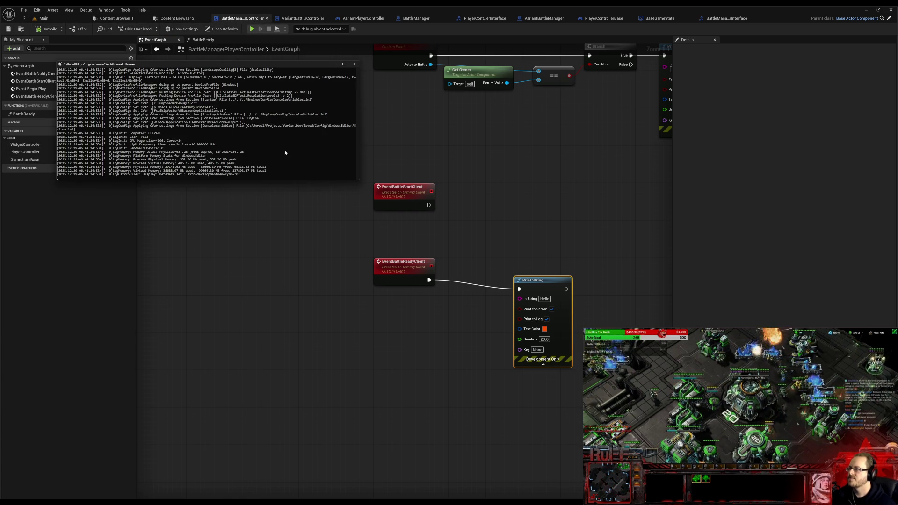
Step: Move and enlarge the console log, check Hello in both game clients, then close them with Escape
{"action": "left_click_drag", "start_coordinate": [269, 66], "coordinate": [772, 66]}
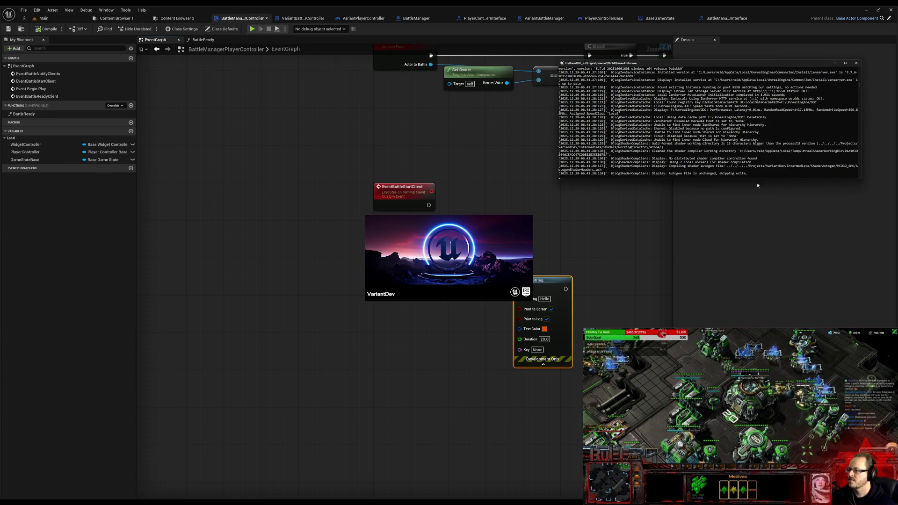
{"action": "left_click_drag", "start_coordinate": [756, 180], "coordinate": [755, 491]}
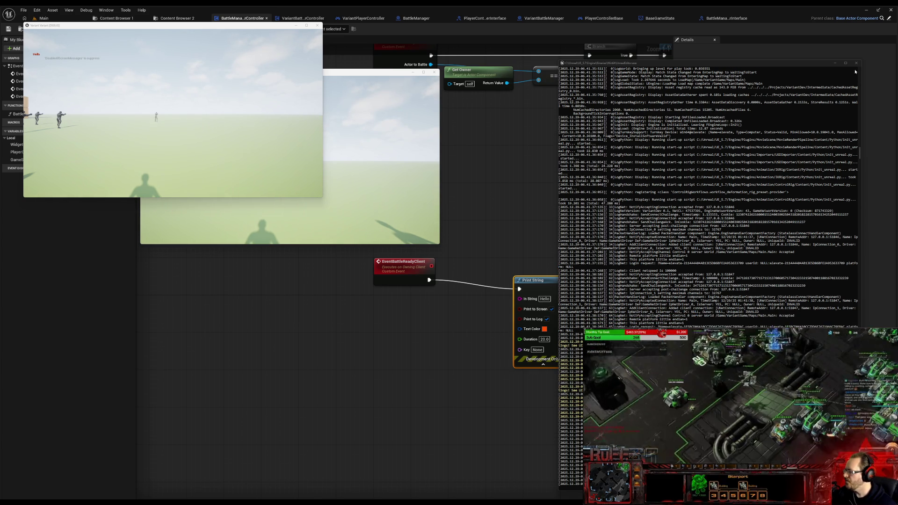
{"action": "left_click", "coordinate": [199, 214]}
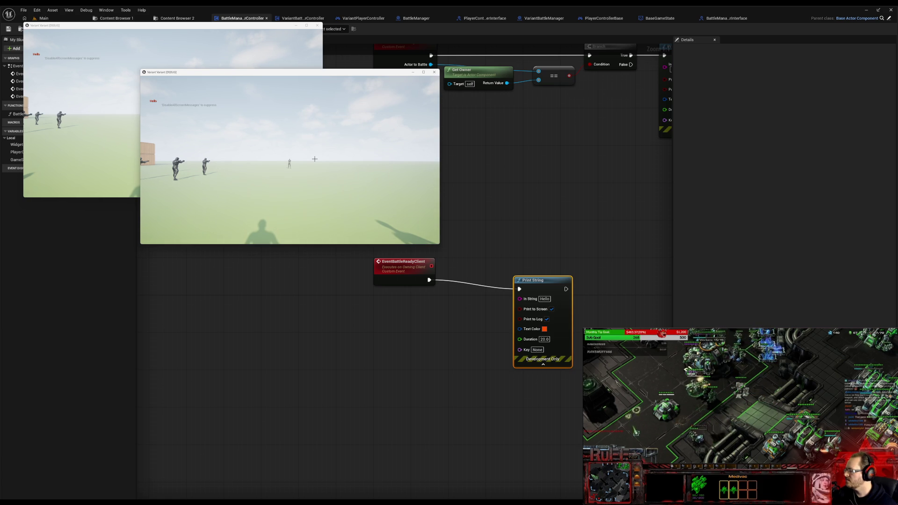
{"action": "key", "text": "Escape"}
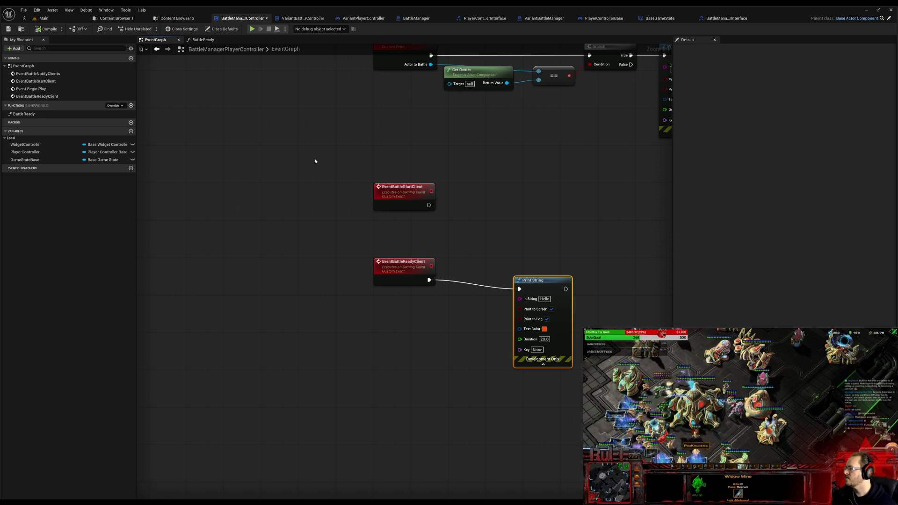
Step: Play in editor, move the character once, stop, and switch to the VariantBattleManagerPlayerController blueprint
{"action": "left_click", "coordinate": [253, 29]}
{"action": "left_click", "coordinate": [604, 292]}
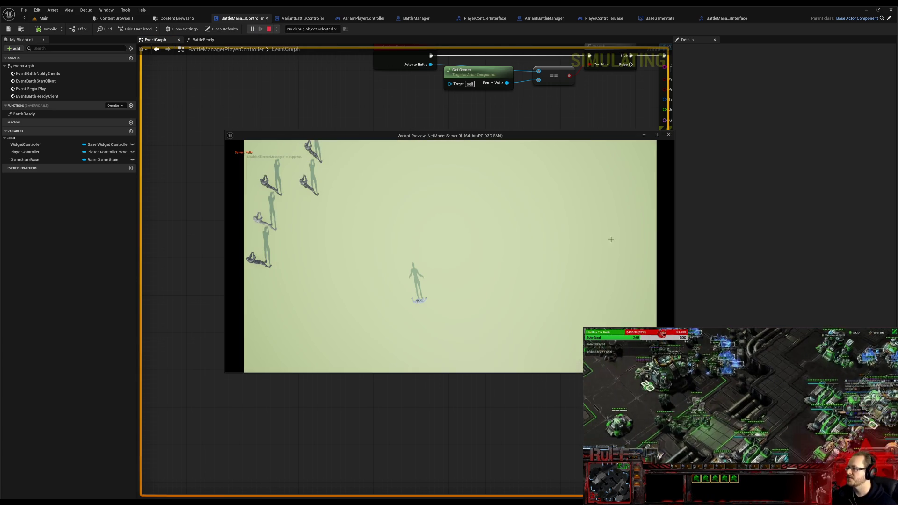
{"action": "left_click", "coordinate": [668, 135]}
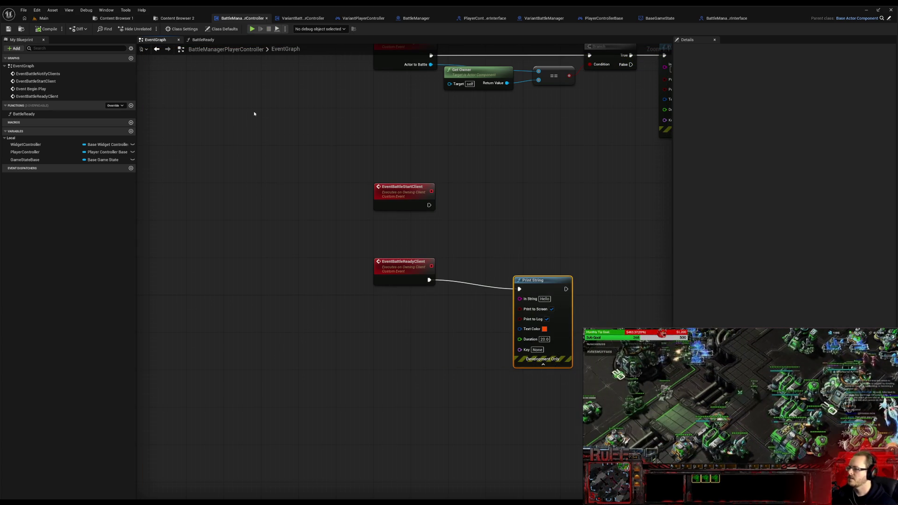
{"action": "left_click", "coordinate": [289, 19]}
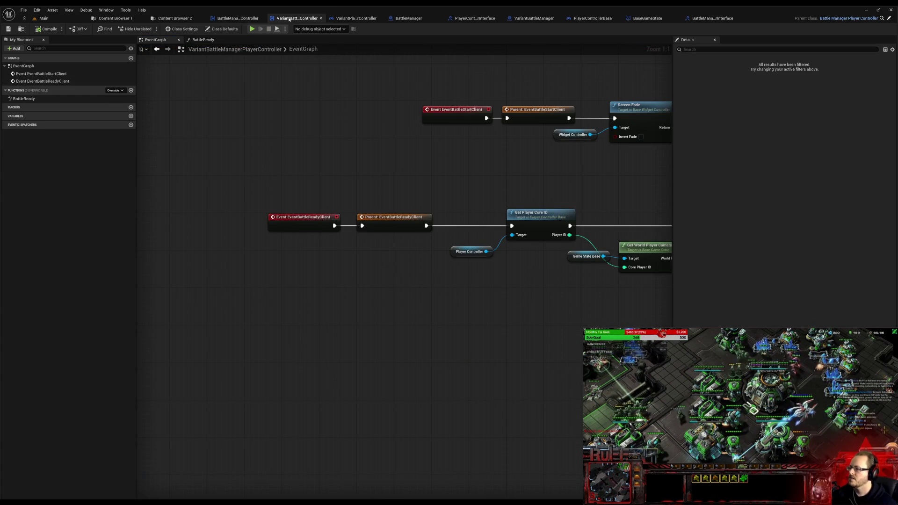
{"action": "left_click", "coordinate": [355, 19]}
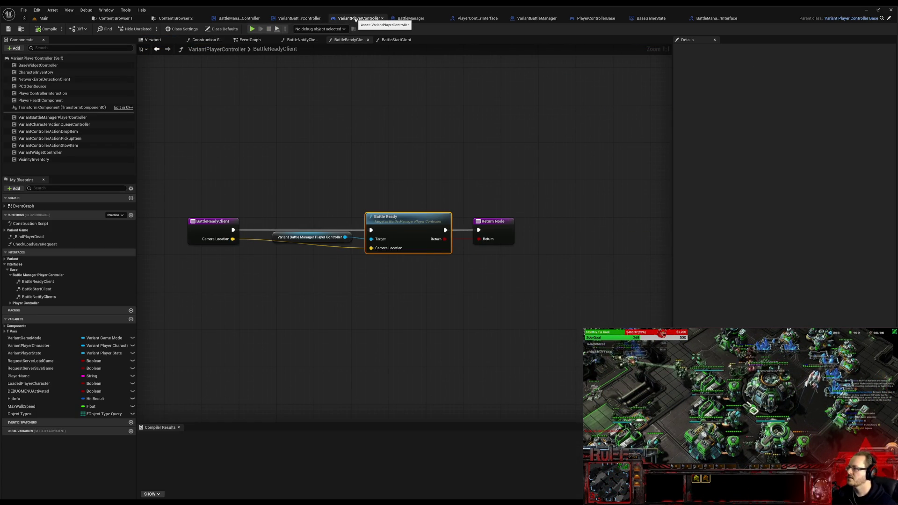
{"action": "left_click", "coordinate": [244, 19]}
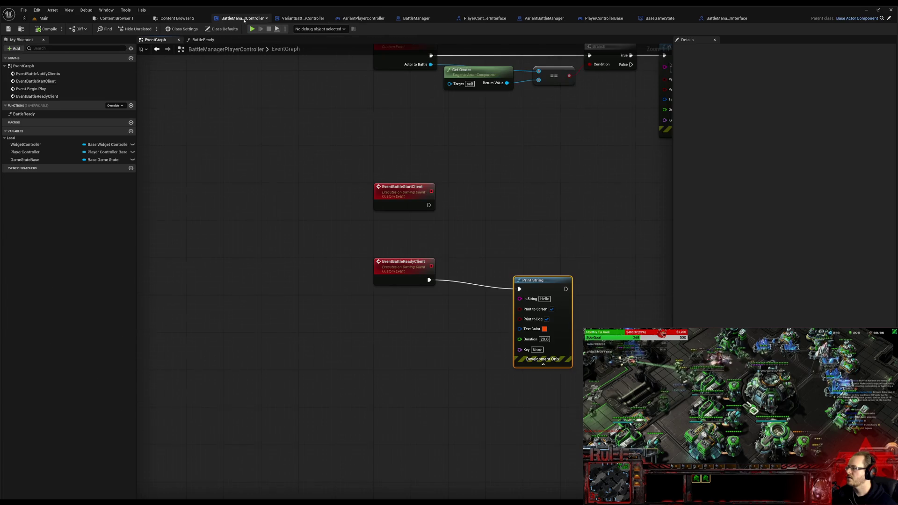
{"action": "left_click", "coordinate": [197, 41]}
{"action": "left_click", "coordinate": [286, 19]}
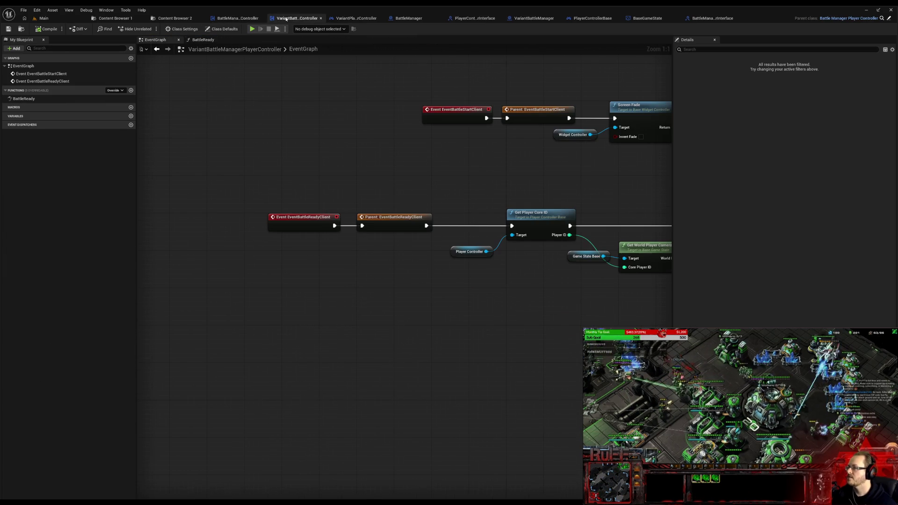
{"action": "left_click_drag", "start_coordinate": [375, 154], "coordinate": [245, 155]}
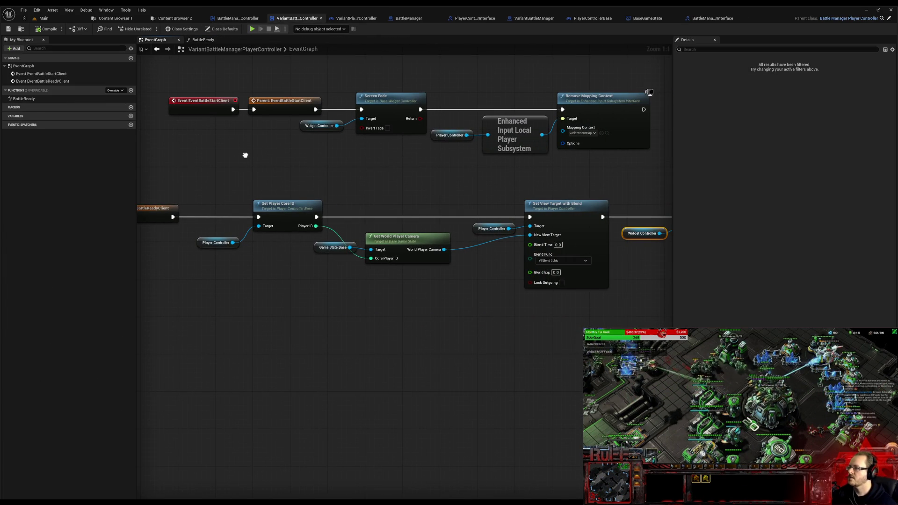
{"action": "left_click_drag", "start_coordinate": [244, 155], "coordinate": [153, 161]}
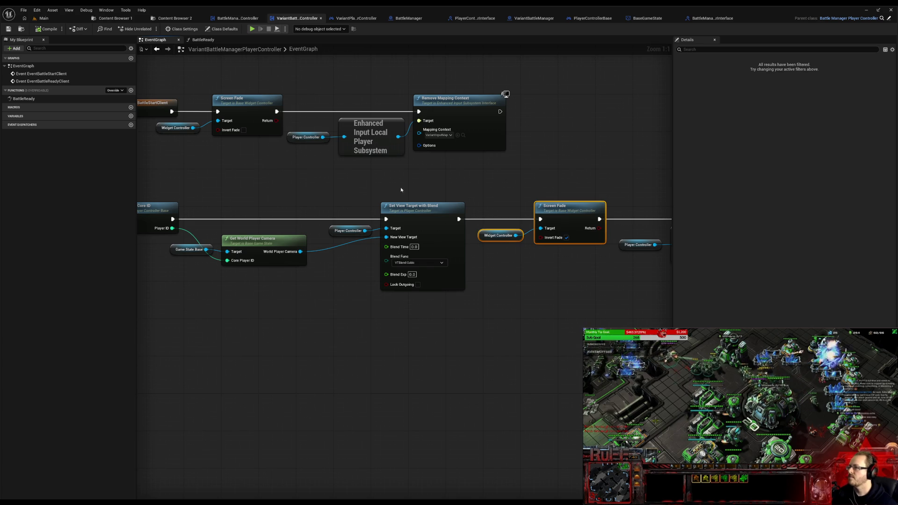
{"action": "left_click_drag", "start_coordinate": [473, 179], "coordinate": [587, 256]}
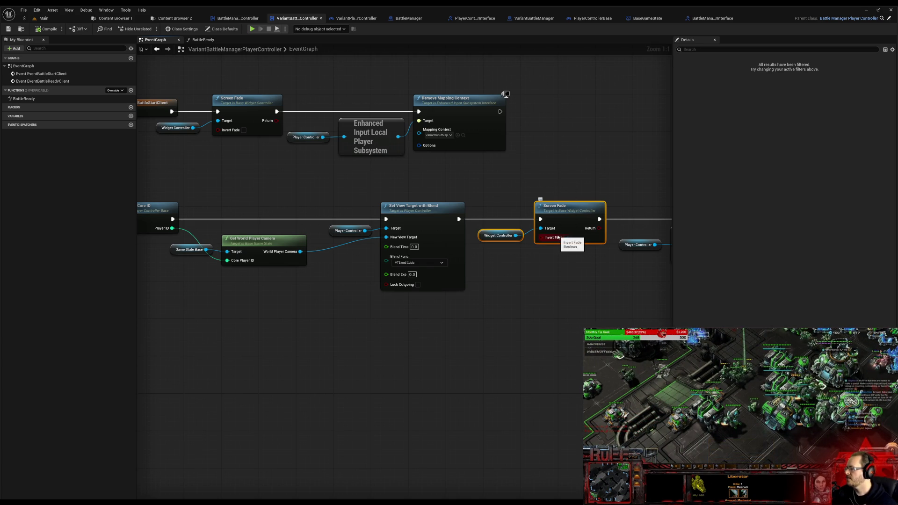
{"action": "left_click_drag", "start_coordinate": [239, 201], "coordinate": [395, 252]}
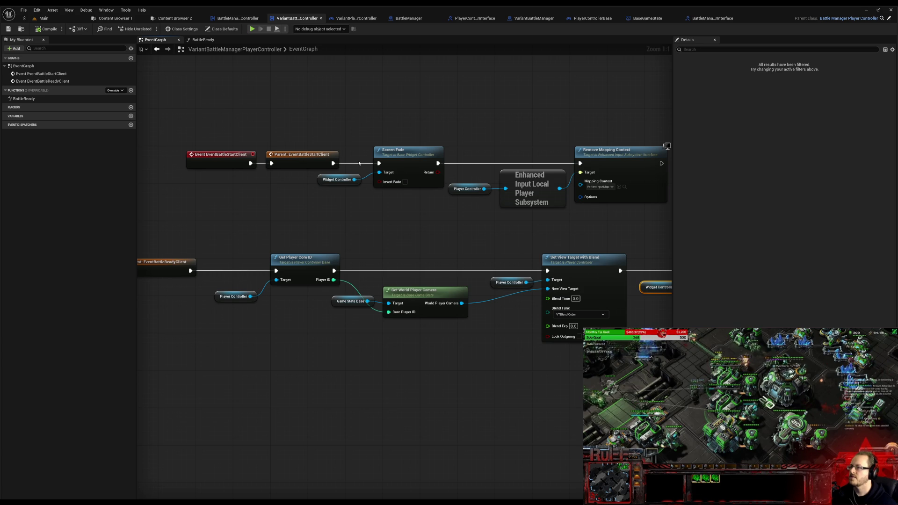
{"action": "mouse_move", "coordinate": [625, 246]}
{"action": "left_mouse_down"}
{"action": "mouse_move", "coordinate": [493, 224]}
{"action": "mouse_move", "coordinate": [535, 235]}
{"action": "left_mouse_up"}
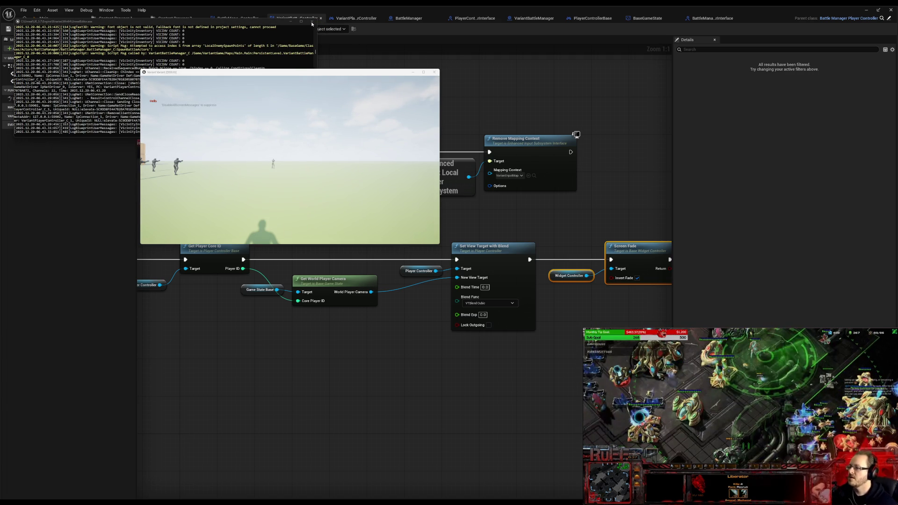
Step: Focus the running game window and stop the Play-In-Editor session with Escape
{"action": "left_click", "coordinate": [320, 149]}
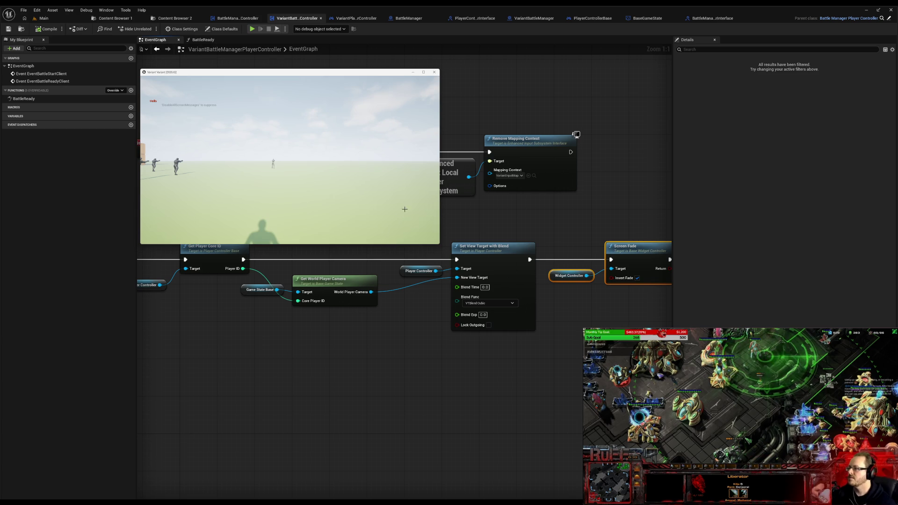
{"action": "key", "text": "Escape"}
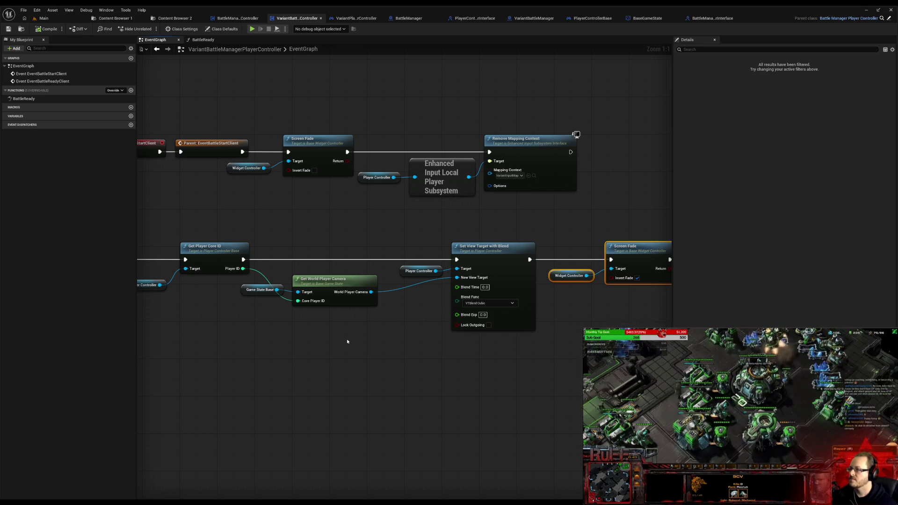
Step: Move the Game State Base and Get World Player Camera nodes down-right, then go to BattleReady
{"action": "mouse_move", "coordinate": [239, 270]}
{"action": "left_mouse_down"}
{"action": "mouse_move", "coordinate": [337, 302]}
{"action": "mouse_move", "coordinate": [383, 297]}
{"action": "left_mouse_up"}
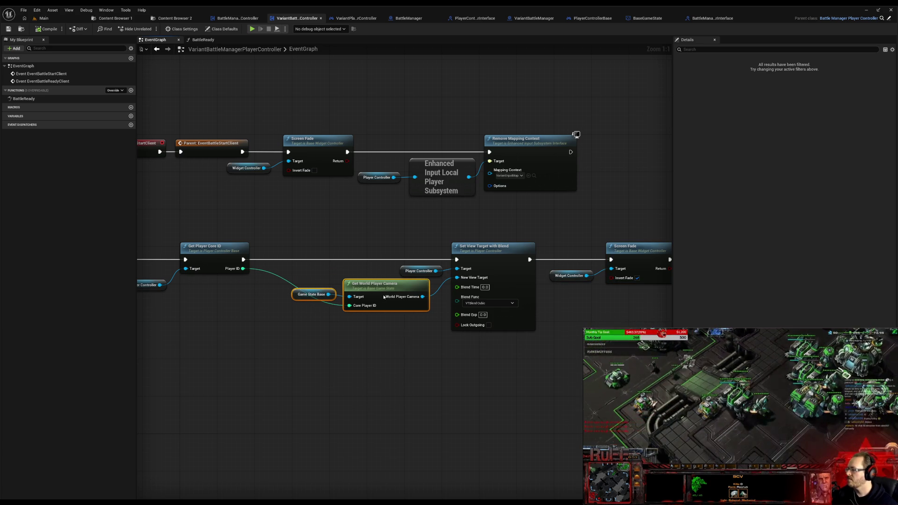
{"action": "mouse_move", "coordinate": [260, 287]}
{"action": "left_mouse_down"}
{"action": "mouse_move", "coordinate": [294, 302]}
{"action": "mouse_move", "coordinate": [139, 284]}
{"action": "mouse_move", "coordinate": [31, 293]}
{"action": "mouse_move", "coordinate": [6, 301]}
{"action": "mouse_move", "coordinate": [0, 317]}
{"action": "mouse_move", "coordinate": [253, 296]}
{"action": "left_mouse_up"}
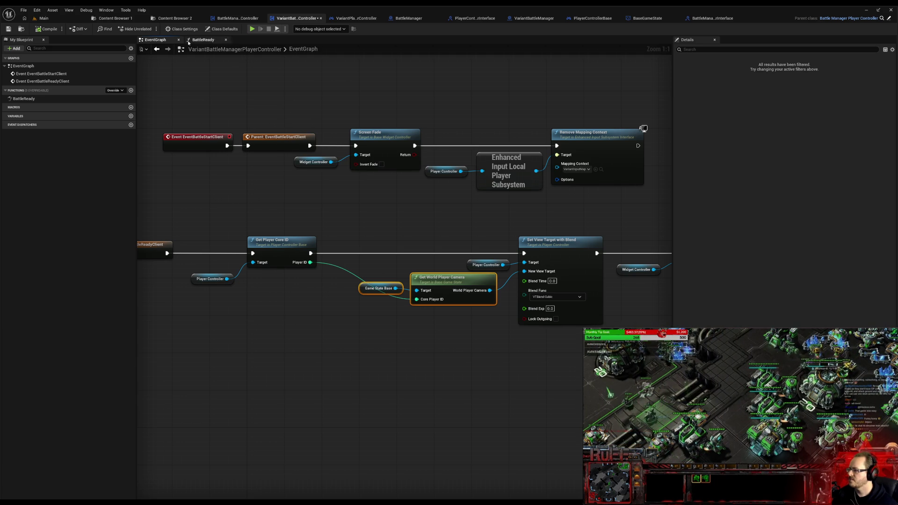
{"action": "left_click", "coordinate": [202, 40]}
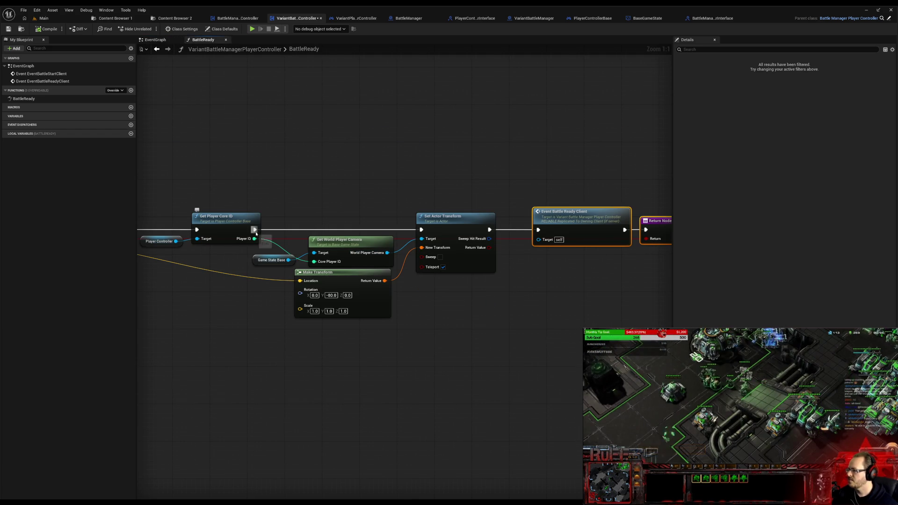
Step: Insert a Print String between Get Player Core ID and Set Actor Transform in BattleReady
{"action": "left_click_drag", "start_coordinate": [254, 229], "coordinate": [334, 96]}
{"action": "type", "text": "print"}
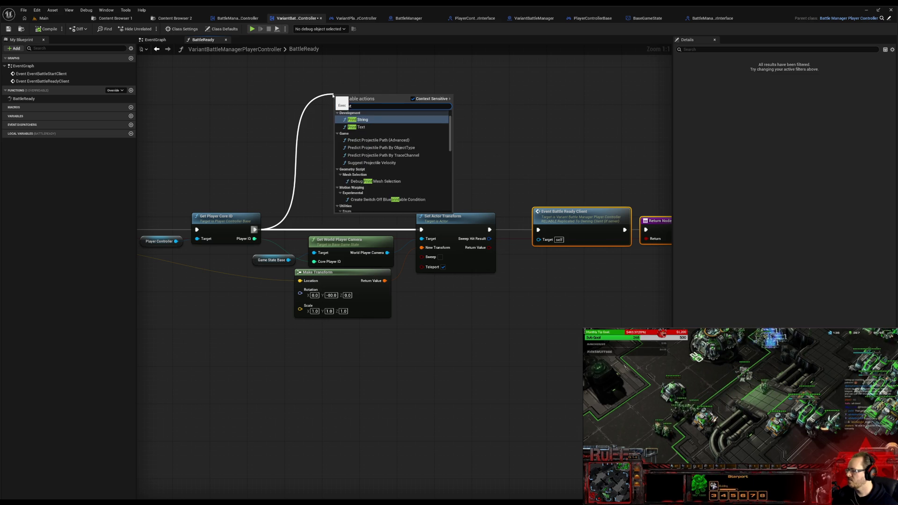
{"action": "left_click", "coordinate": [386, 199]}
{"action": "mouse_move", "coordinate": [487, 134]}
{"action": "left_mouse_down"}
{"action": "mouse_move", "coordinate": [295, 112]}
{"action": "mouse_move", "coordinate": [450, 143]}
{"action": "left_mouse_up"}
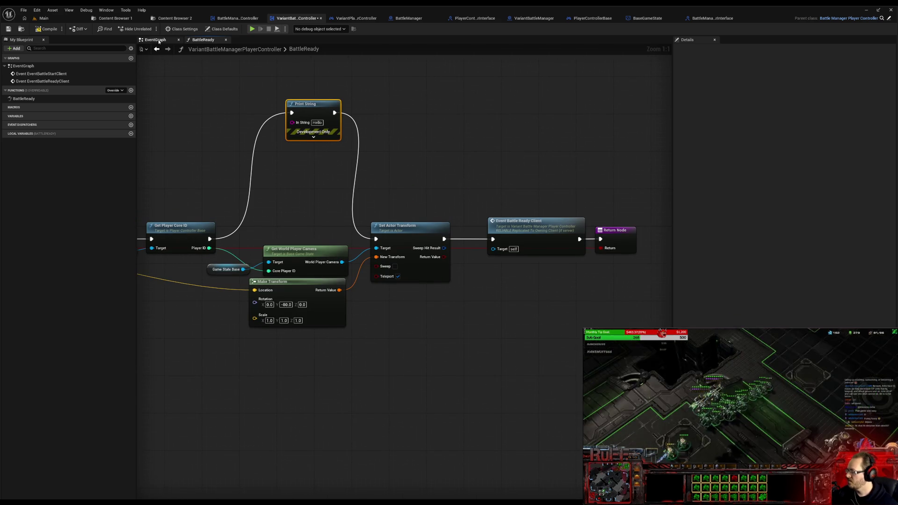
{"action": "key", "text": "alt+Left"}
{"action": "mouse_move", "coordinate": [486, 244]}
{"action": "left_mouse_down"}
{"action": "mouse_move", "coordinate": [399, 194]}
{"action": "mouse_move", "coordinate": [315, 326]}
{"action": "mouse_move", "coordinate": [584, 235]}
{"action": "mouse_move", "coordinate": [705, 244]}
{"action": "left_mouse_up"}
{"action": "left_click", "coordinate": [203, 39]}
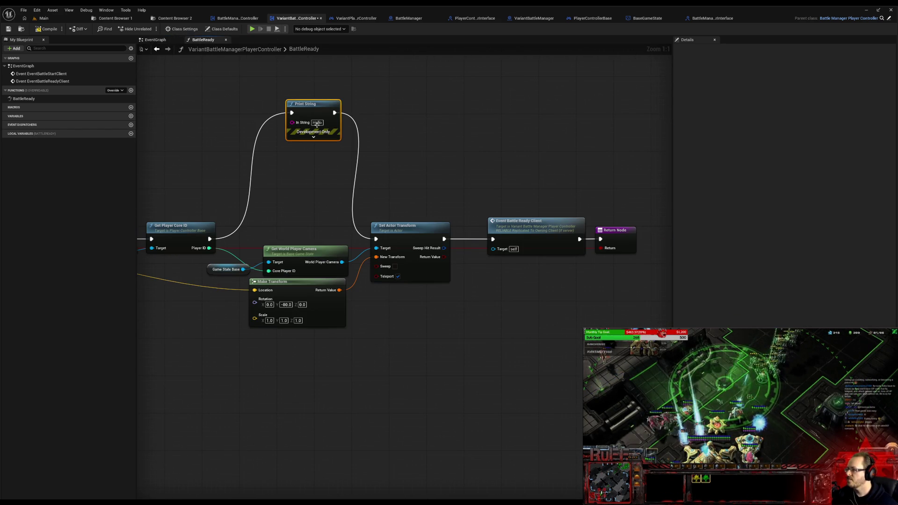
Step: Feed the world player camera's display name into Print String's In String and launch a test
{"action": "left_click_drag", "start_coordinate": [342, 261], "coordinate": [292, 121]}
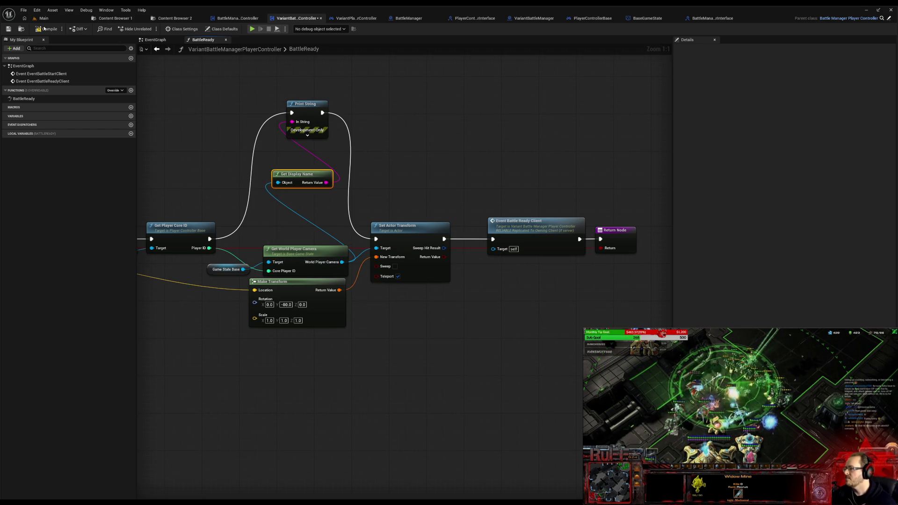
{"action": "left_click", "coordinate": [313, 134]}
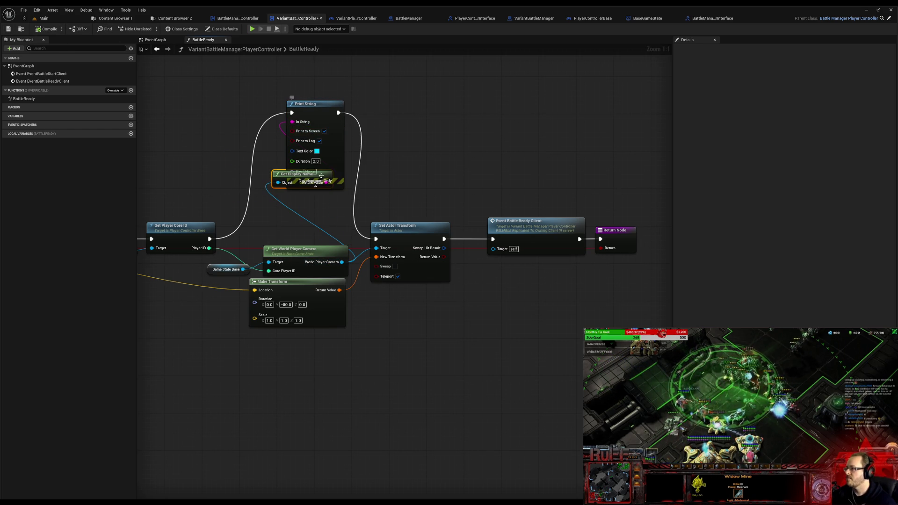
{"action": "left_click", "coordinate": [315, 185]}
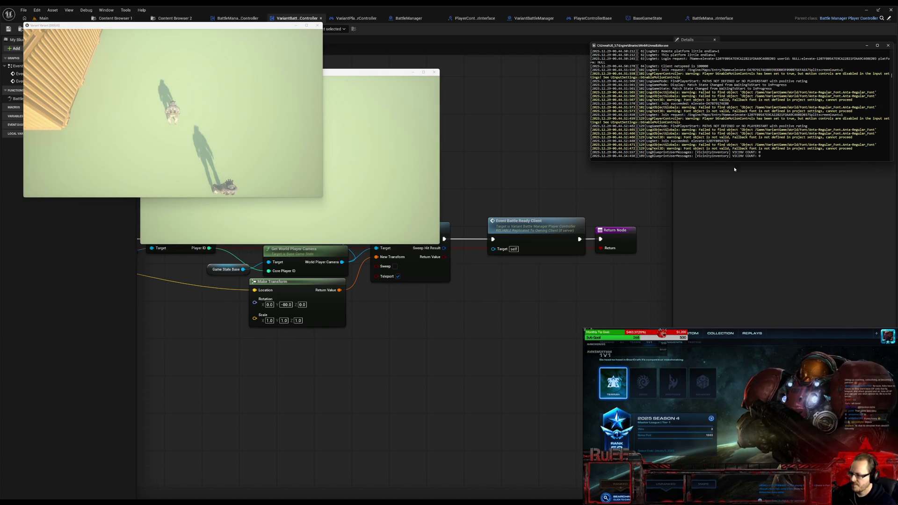
Step: Enlarge the console log, move the character around, then close the log and stop the play session
{"action": "left_click_drag", "start_coordinate": [731, 162], "coordinate": [731, 337]}
{"action": "left_click", "coordinate": [303, 194]}
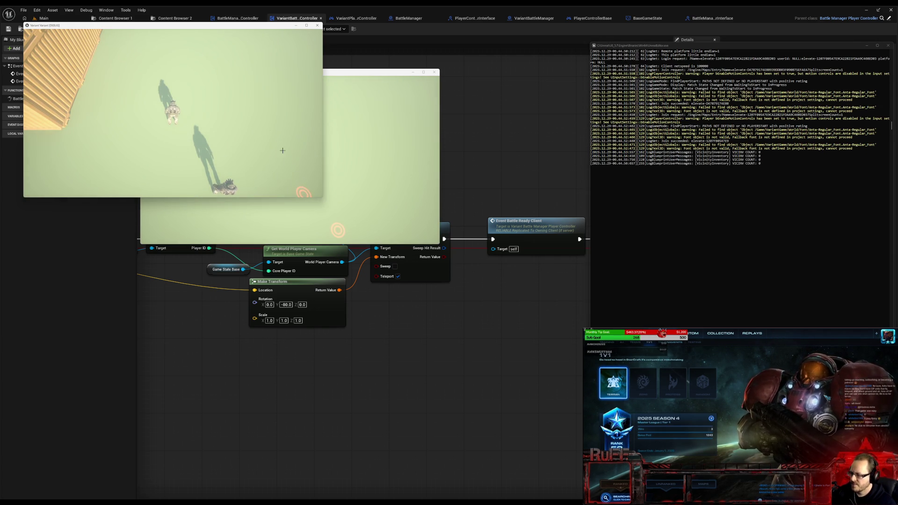
{"action": "left_click", "coordinate": [273, 148]}
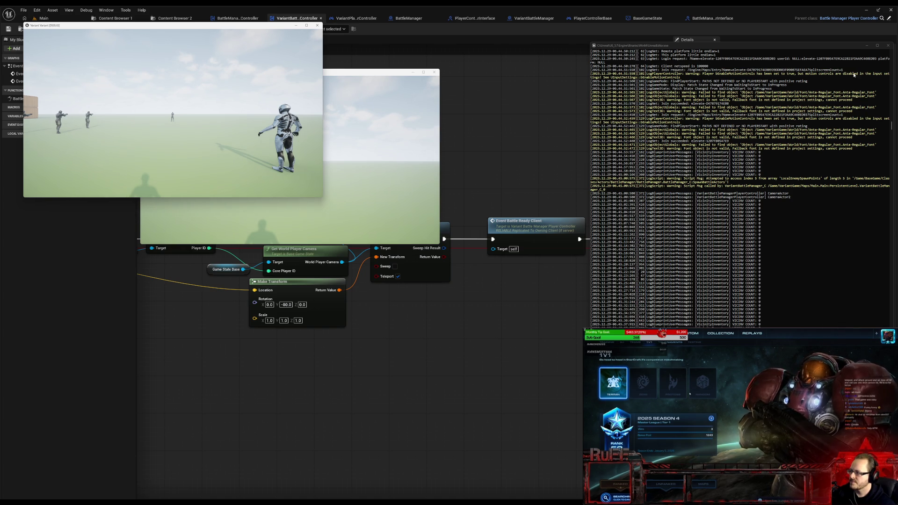
{"action": "left_click", "coordinate": [888, 47]}
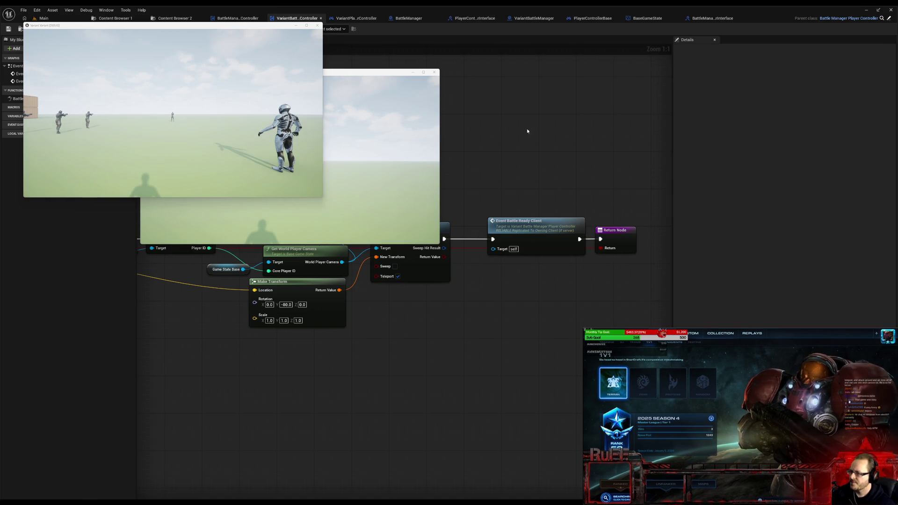
{"action": "key", "text": "Escape"}
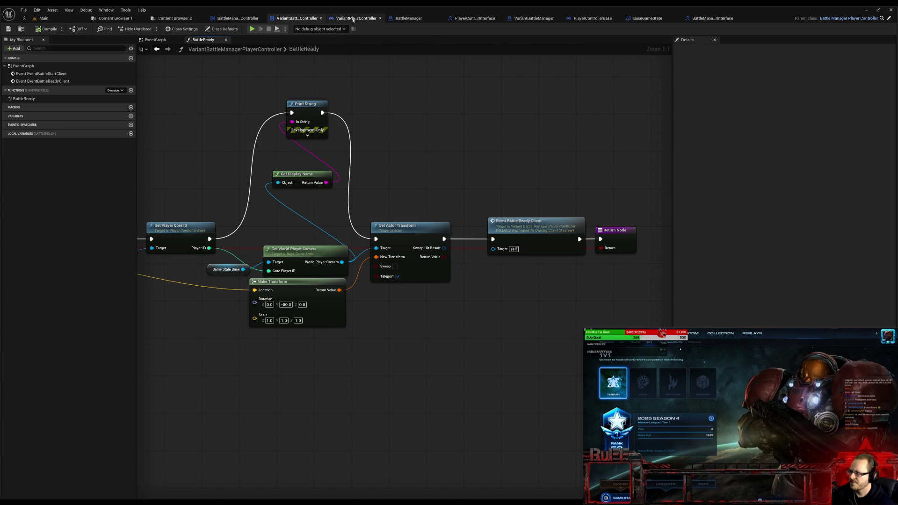
{"action": "left_click", "coordinate": [408, 18]}
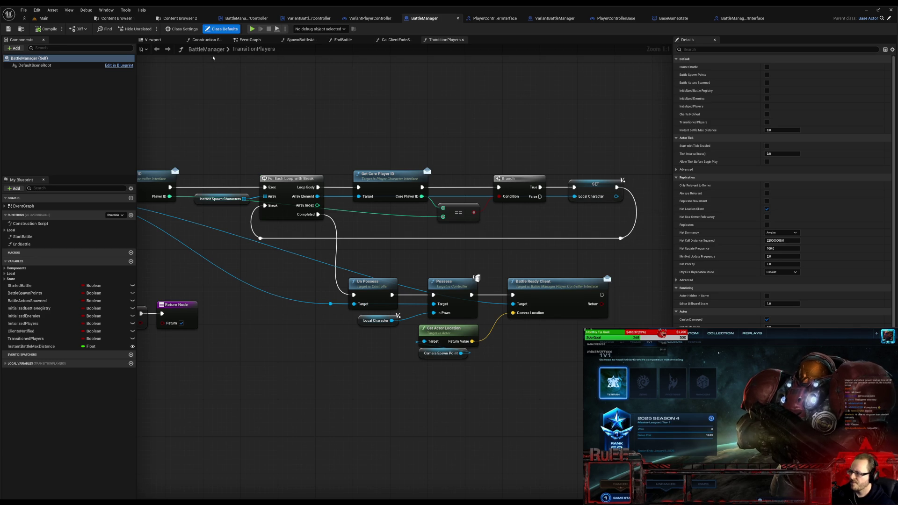
{"action": "left_click", "coordinate": [249, 40]}
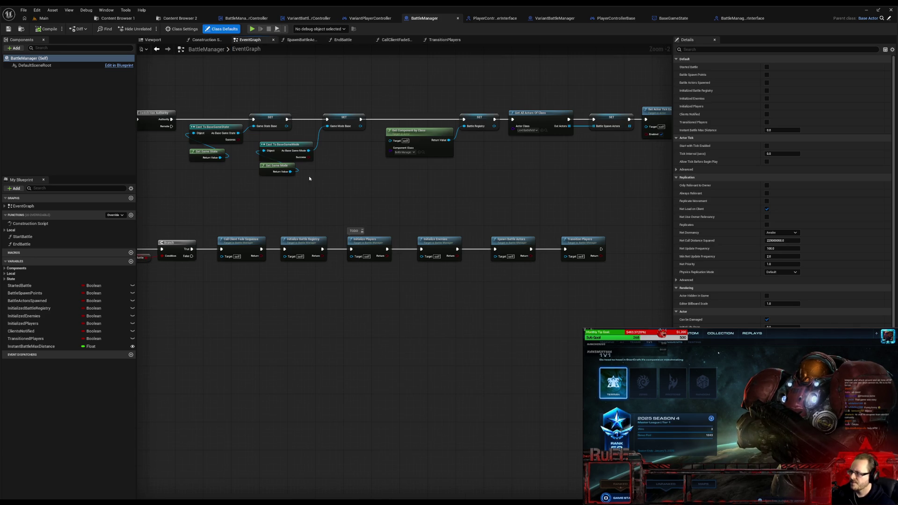
{"action": "double_click", "coordinate": [504, 243]}
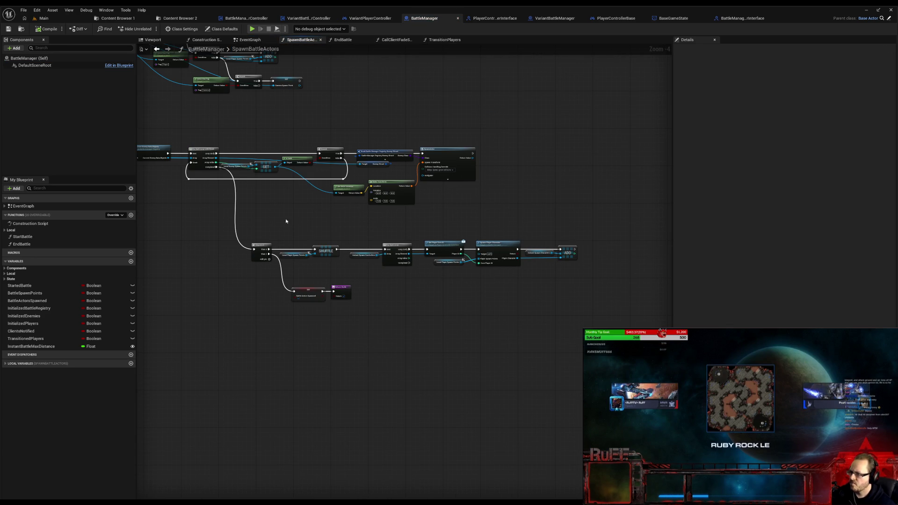
{"action": "mouse_move", "coordinate": [241, 192]}
{"action": "left_mouse_down"}
{"action": "mouse_move", "coordinate": [327, 209]}
{"action": "mouse_move", "coordinate": [392, 305]}
{"action": "left_mouse_up"}
{"action": "scroll", "coordinate": [403, 301], "scroll_direction": "up", "scroll_amount": 4}
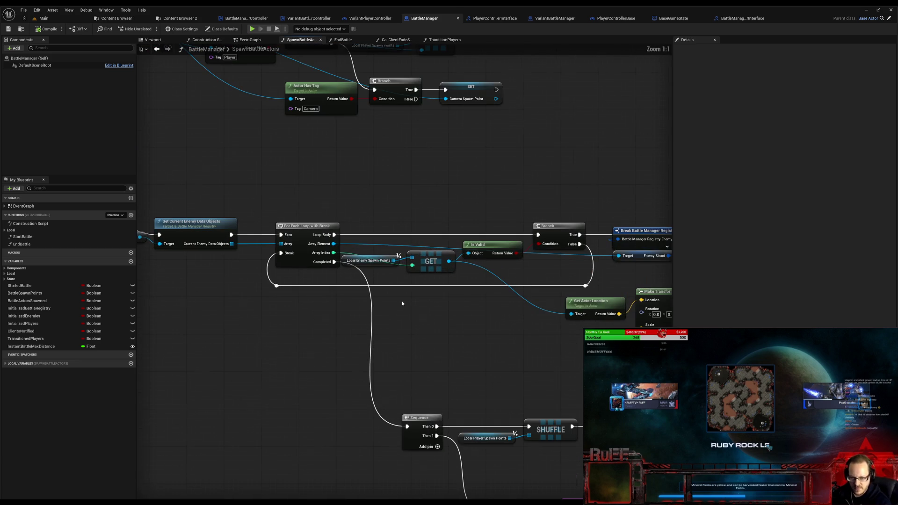
{"action": "mouse_move", "coordinate": [402, 301]}
{"action": "left_mouse_down"}
{"action": "mouse_move", "coordinate": [502, 306]}
{"action": "mouse_move", "coordinate": [261, 258]}
{"action": "mouse_move", "coordinate": [274, 260]}
{"action": "left_mouse_up"}
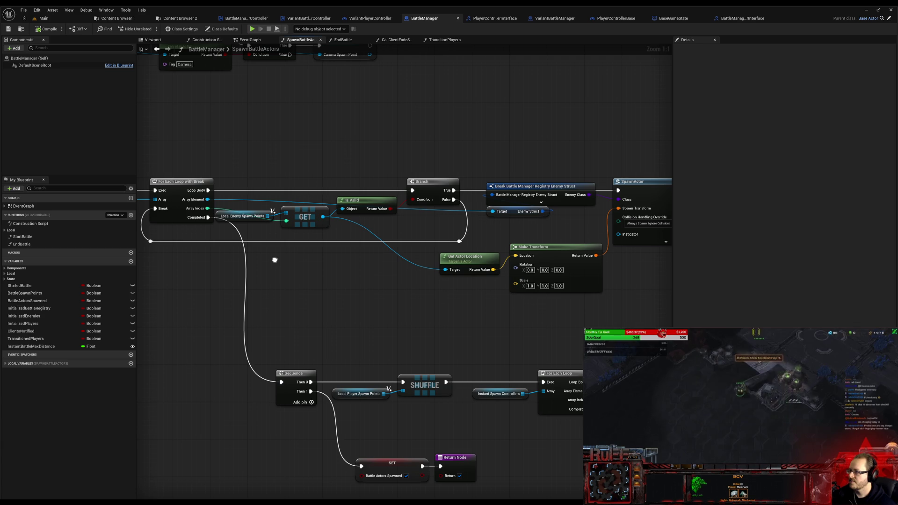
{"action": "left_click_drag", "start_coordinate": [275, 260], "coordinate": [410, 260]}
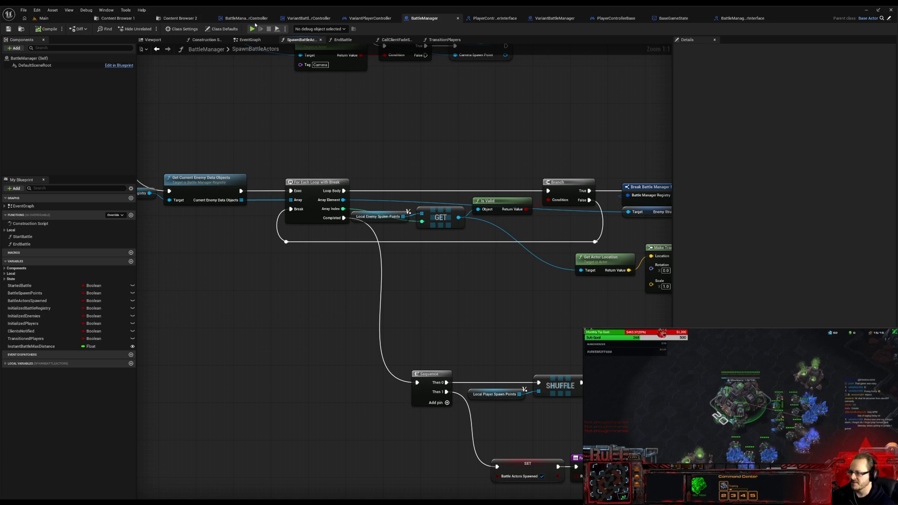
{"action": "left_click", "coordinate": [319, 20]}
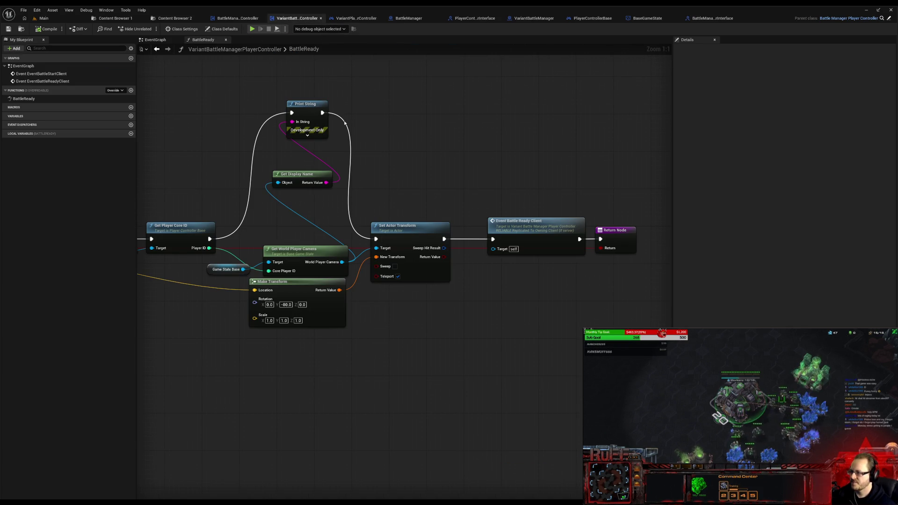
Step: In the player controller's EventGraph, select the Set View Target with Blend and camera nodes
{"action": "left_click", "coordinate": [353, 19]}
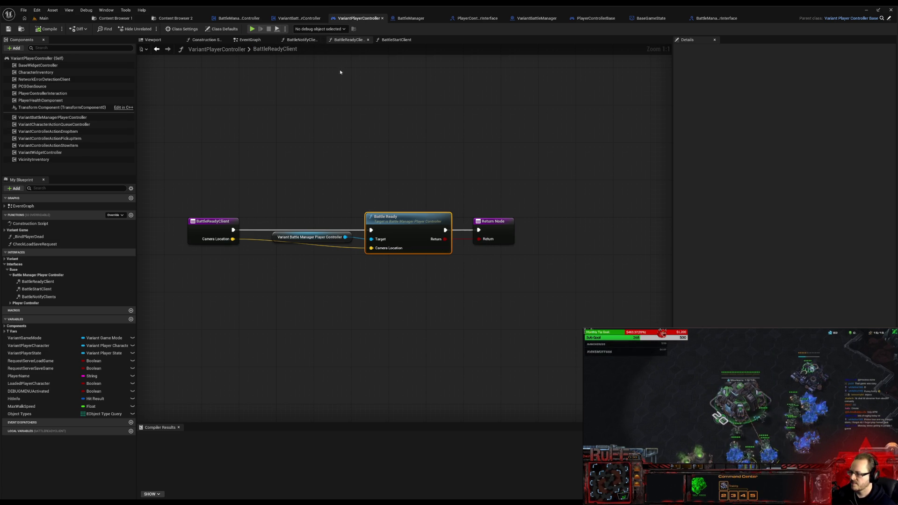
{"action": "left_click", "coordinate": [240, 18]}
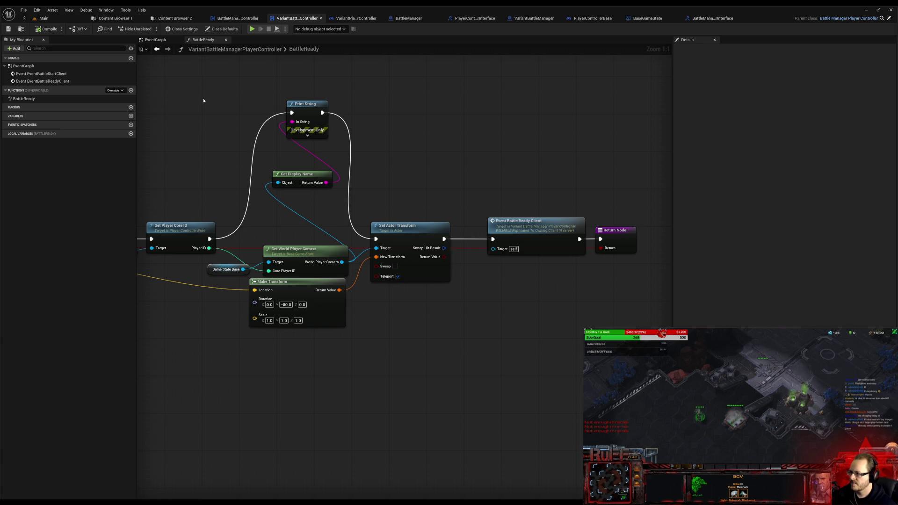
{"action": "left_click", "coordinate": [173, 40]}
{"action": "mouse_move", "coordinate": [457, 256]}
{"action": "left_mouse_down"}
{"action": "mouse_move", "coordinate": [260, 196]}
{"action": "mouse_move", "coordinate": [302, 197]}
{"action": "left_mouse_up"}
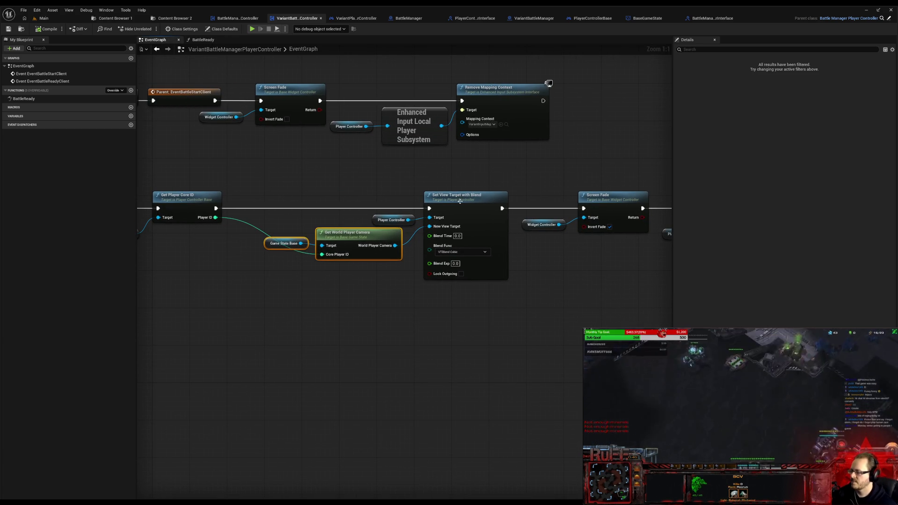
{"action": "left_click", "coordinate": [472, 262]}
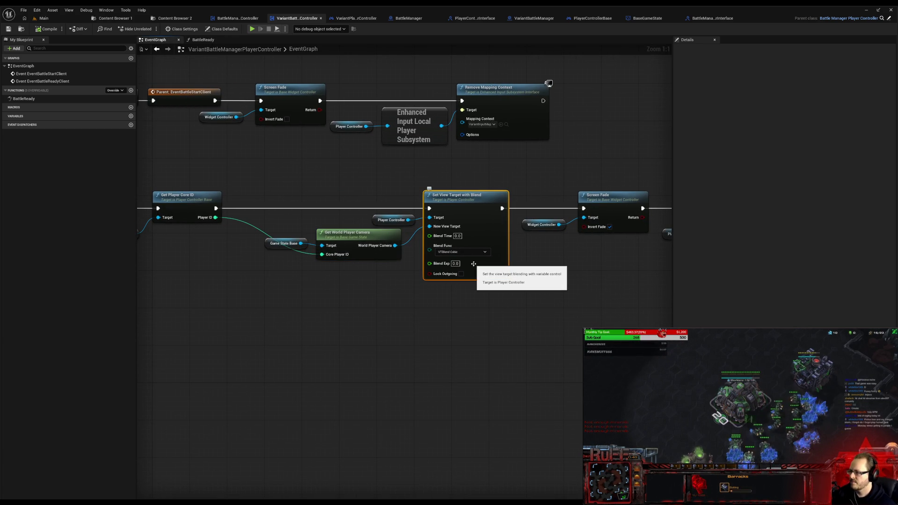
{"action": "left_click_drag", "start_coordinate": [309, 232], "coordinate": [415, 262]}
{"action": "left_click_drag", "start_coordinate": [480, 277], "coordinate": [475, 276]}
Step: Remove all camera and view-target nodes and wire the ready event directly to Screen Fade
{"action": "left_click_drag", "start_coordinate": [273, 307], "coordinate": [344, 311]}
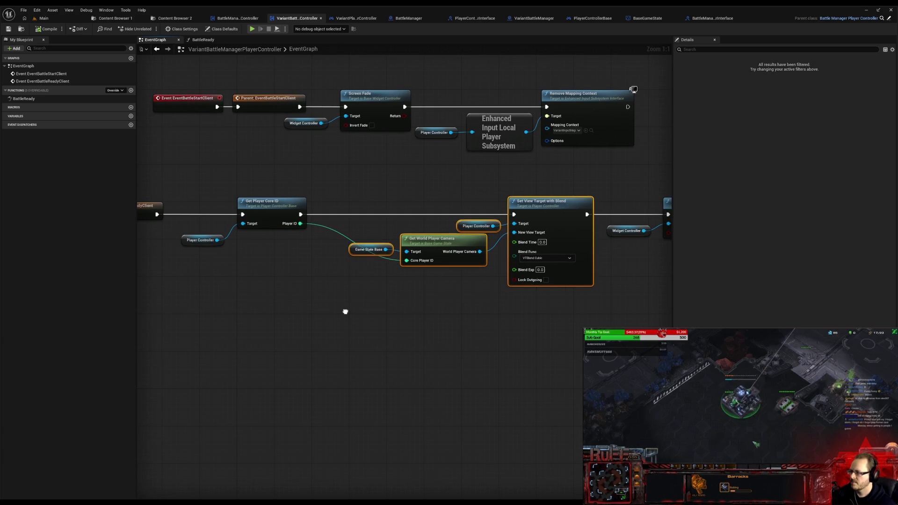
{"action": "mouse_move", "coordinate": [190, 193]}
{"action": "left_mouse_down"}
{"action": "mouse_move", "coordinate": [347, 301]}
{"action": "mouse_move", "coordinate": [535, 297]}
{"action": "left_mouse_up"}
{"action": "key", "text": "Delete"}
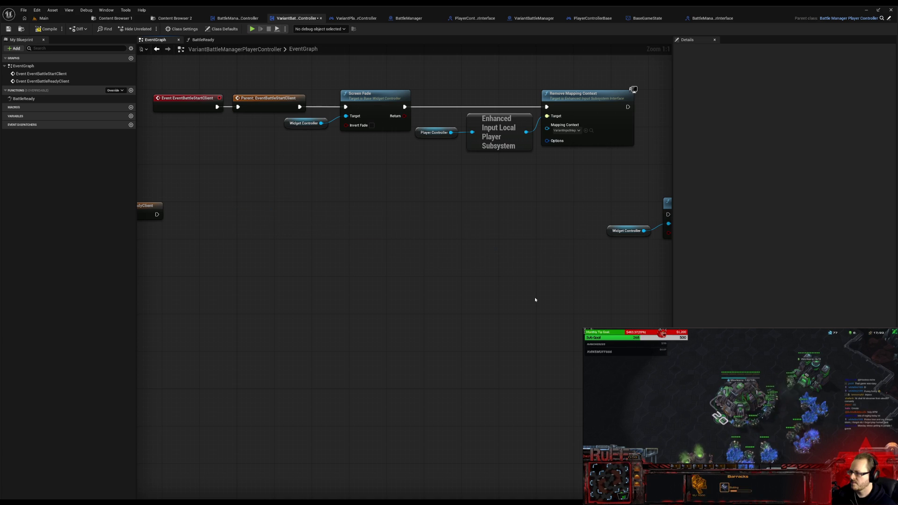
{"action": "mouse_move", "coordinate": [156, 214]}
{"action": "left_mouse_down"}
{"action": "mouse_move", "coordinate": [640, 215]}
{"action": "mouse_move", "coordinate": [327, 281]}
{"action": "mouse_move", "coordinate": [731, 322]}
{"action": "left_mouse_up"}
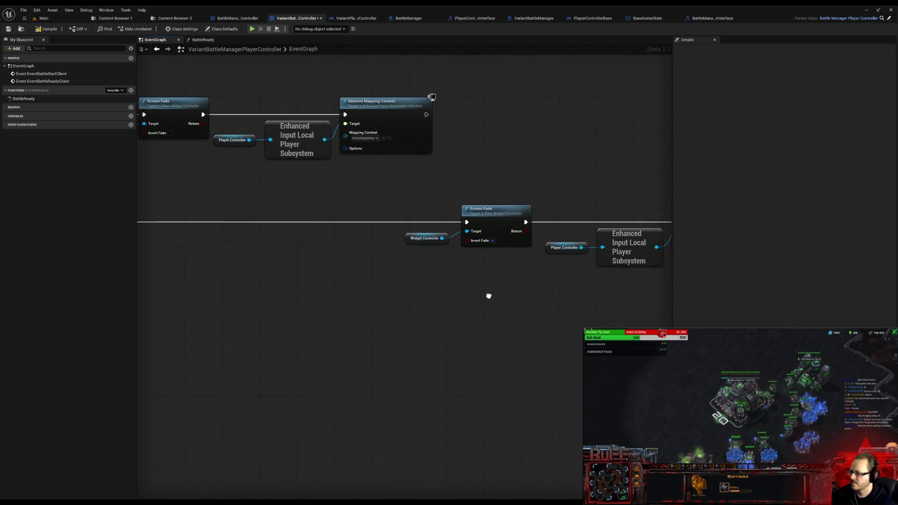
{"action": "left_click_drag", "start_coordinate": [547, 264], "coordinate": [538, 266]}
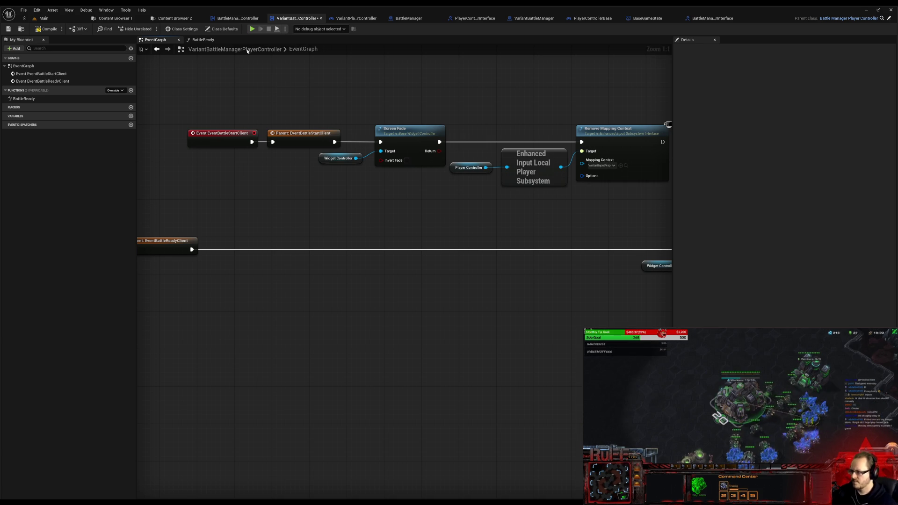
{"action": "left_click", "coordinate": [215, 41]}
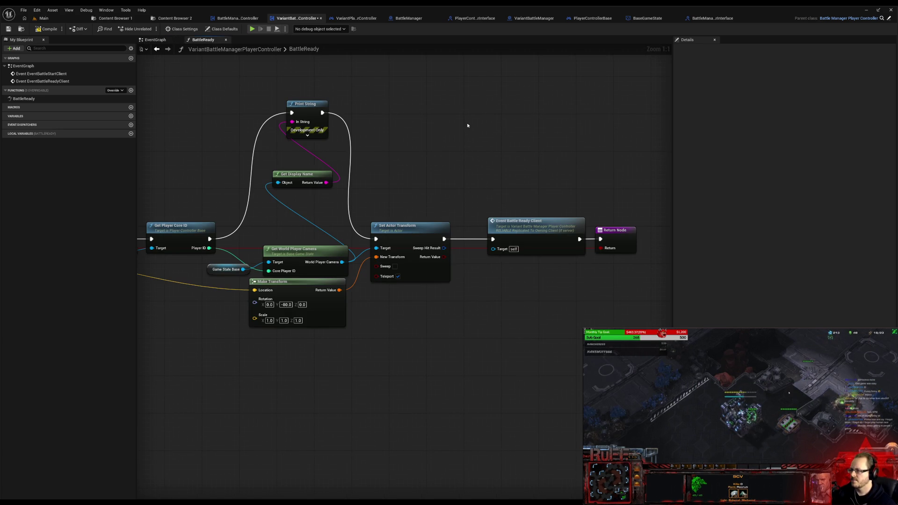
Step: Paste the view-target nodes into BattleReady and delete the duplicate Get Player Core ID, Game State Base and camera nodes
{"action": "key", "text": "ctrl+v"}
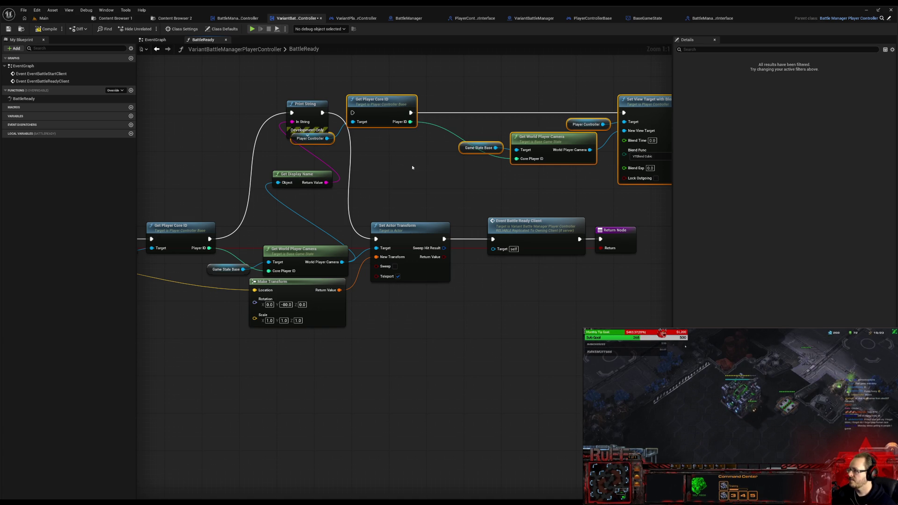
{"action": "left_click", "coordinate": [389, 115]}
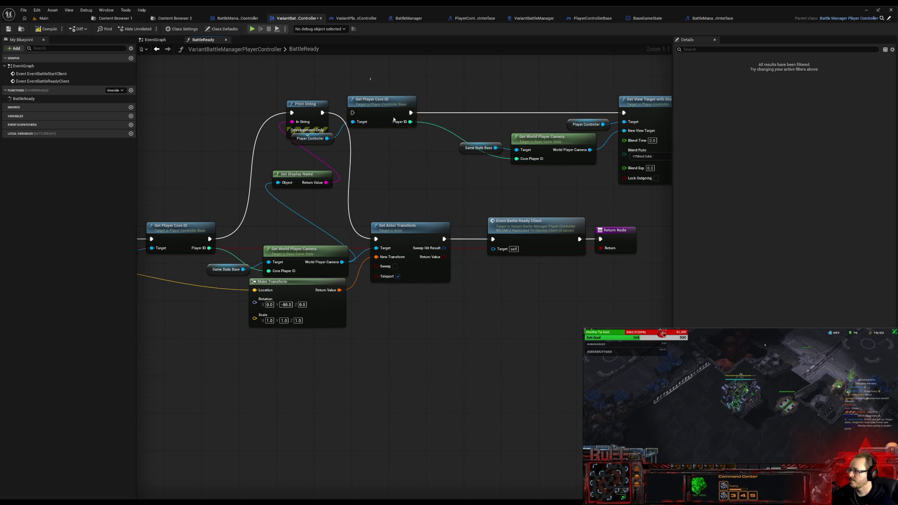
{"action": "key", "text": "Delete"}
{"action": "mouse_move", "coordinate": [457, 114]}
{"action": "left_mouse_down"}
{"action": "mouse_move", "coordinate": [525, 163]}
{"action": "mouse_move", "coordinate": [390, 197]}
{"action": "left_mouse_up"}
{"action": "key", "text": "Delete"}
Step: Chain Set Actor Transform into Set View Target with Blend, then into Event Battle Ready Client
{"action": "left_click_drag", "start_coordinate": [498, 278], "coordinate": [330, 203]}
{"action": "left_click_drag", "start_coordinate": [379, 221], "coordinate": [527, 221]}
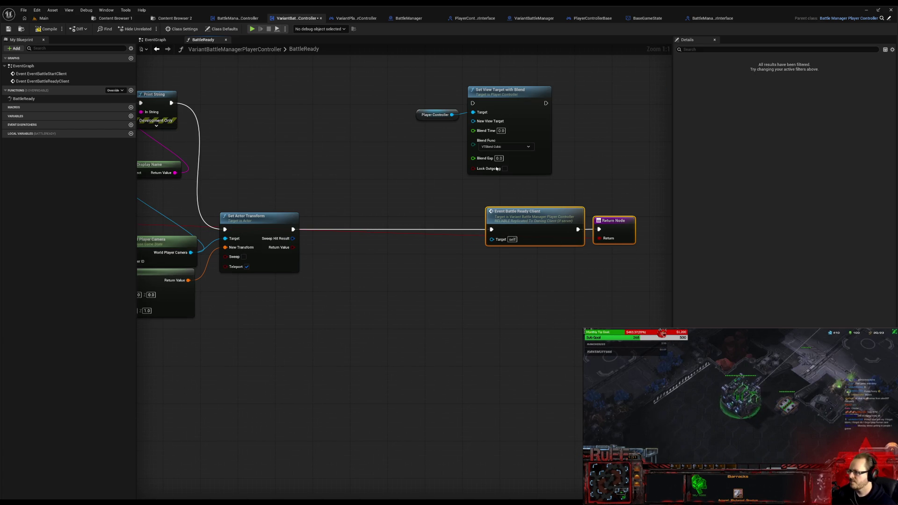
{"action": "mouse_move", "coordinate": [420, 100]}
{"action": "left_mouse_down"}
{"action": "mouse_move", "coordinate": [520, 119]}
{"action": "mouse_move", "coordinate": [425, 237]}
{"action": "mouse_move", "coordinate": [436, 236]}
{"action": "left_mouse_up"}
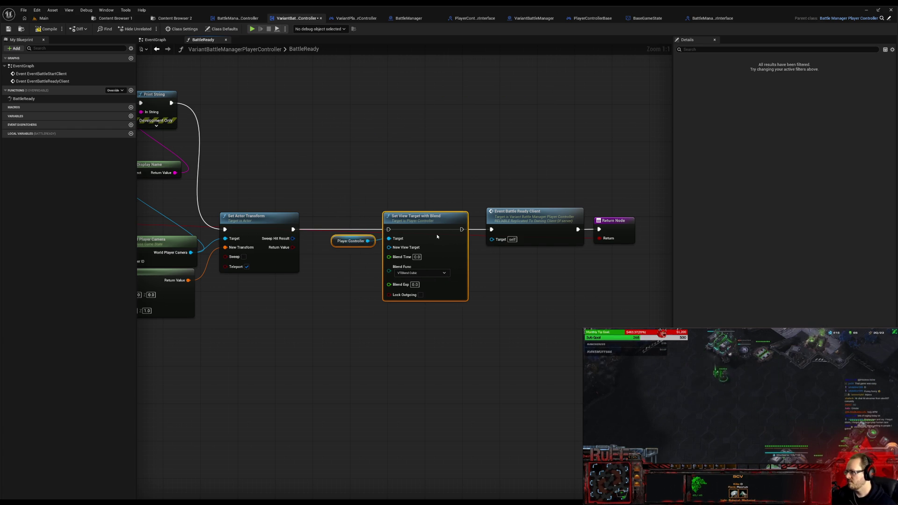
{"action": "left_click_drag", "start_coordinate": [323, 237], "coordinate": [338, 252]}
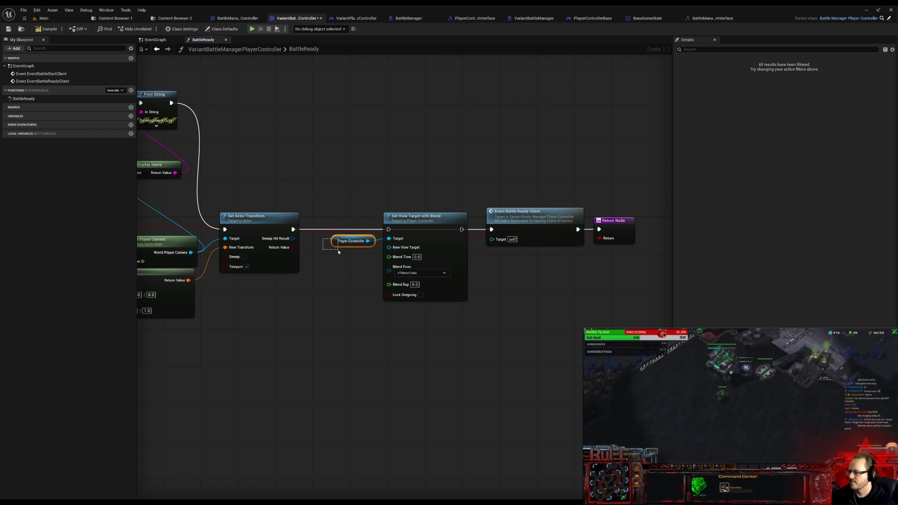
{"action": "mouse_move", "coordinate": [303, 271]}
{"action": "left_mouse_down"}
{"action": "mouse_move", "coordinate": [541, 293]}
{"action": "mouse_move", "coordinate": [661, 288]}
{"action": "mouse_move", "coordinate": [417, 282]}
{"action": "left_mouse_up"}
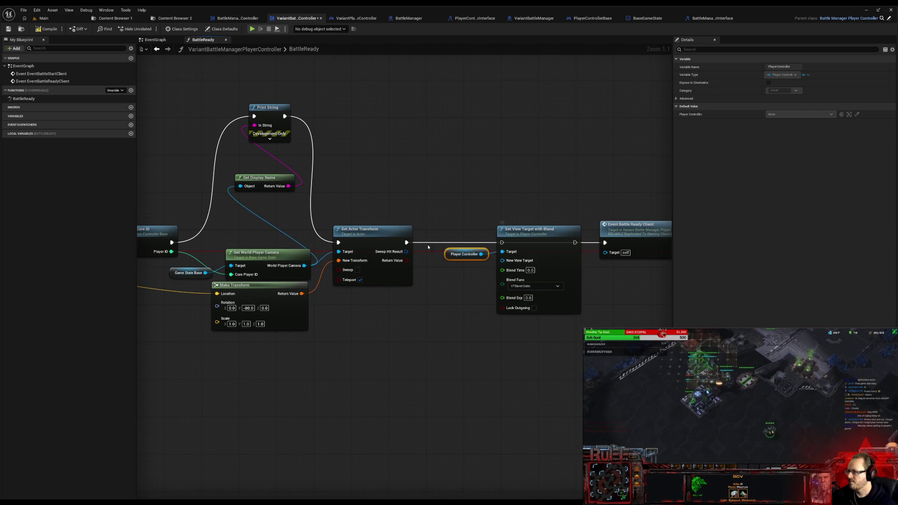
{"action": "left_click_drag", "start_coordinate": [406, 242], "coordinate": [502, 243]}
{"action": "left_click_drag", "start_coordinate": [574, 243], "coordinate": [604, 243]}
{"action": "left_click_drag", "start_coordinate": [462, 219], "coordinate": [676, 290]}
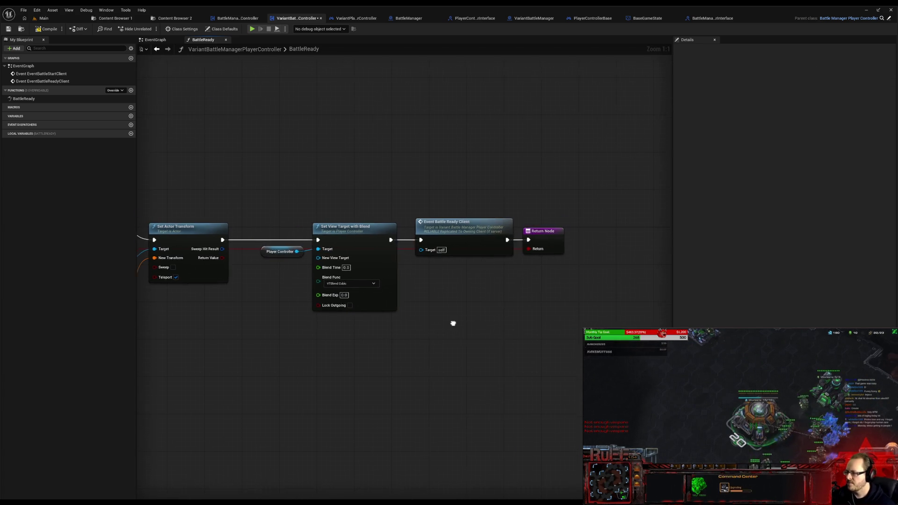
Step: Wire Get Player Core ID straight to Set Actor Transform, delete Print String and Get Display Name, compile and save
{"action": "left_click_drag", "start_coordinate": [268, 260], "coordinate": [274, 260]}
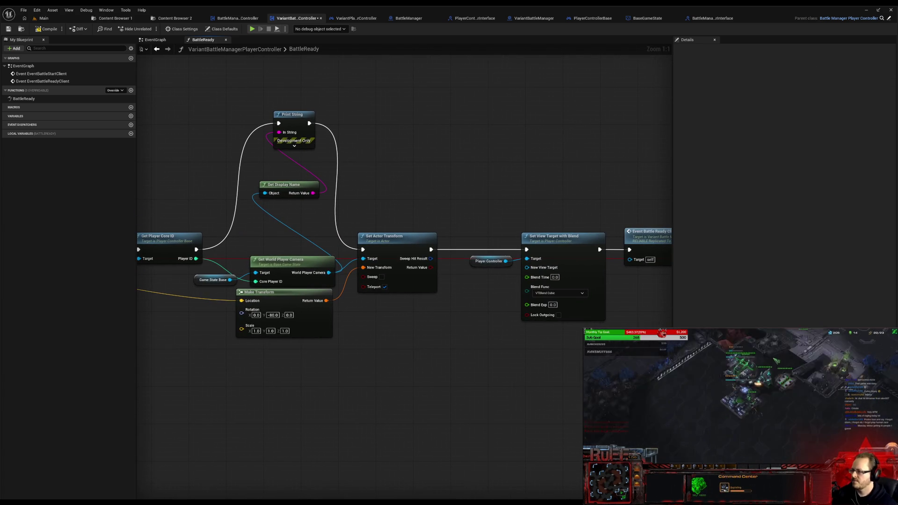
{"action": "mouse_move", "coordinate": [201, 248]}
{"action": "left_mouse_down"}
{"action": "mouse_move", "coordinate": [370, 253]}
{"action": "mouse_move", "coordinate": [363, 250]}
{"action": "left_mouse_up"}
{"action": "key", "text": "Delete"}
{"action": "left_click_drag", "start_coordinate": [221, 192], "coordinate": [369, 164]}
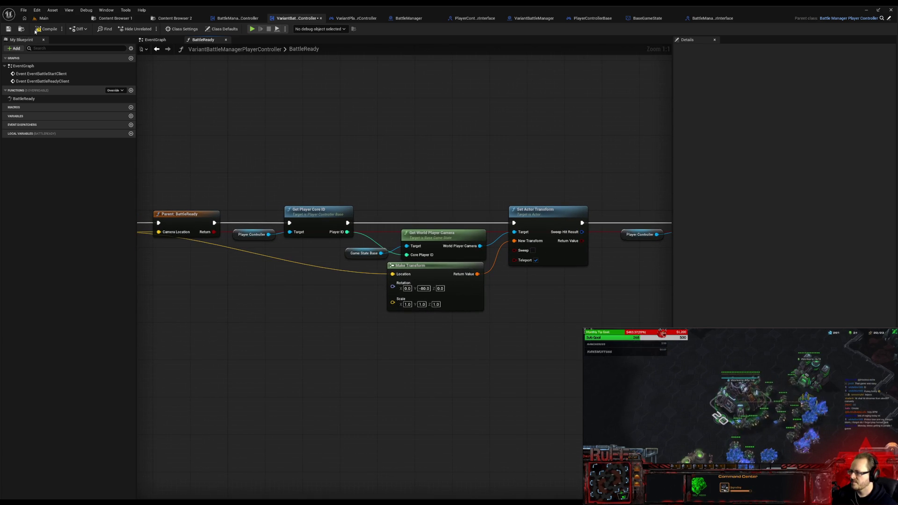
{"action": "left_click", "coordinate": [42, 29]}
{"action": "key", "text": "ctrl+s"}
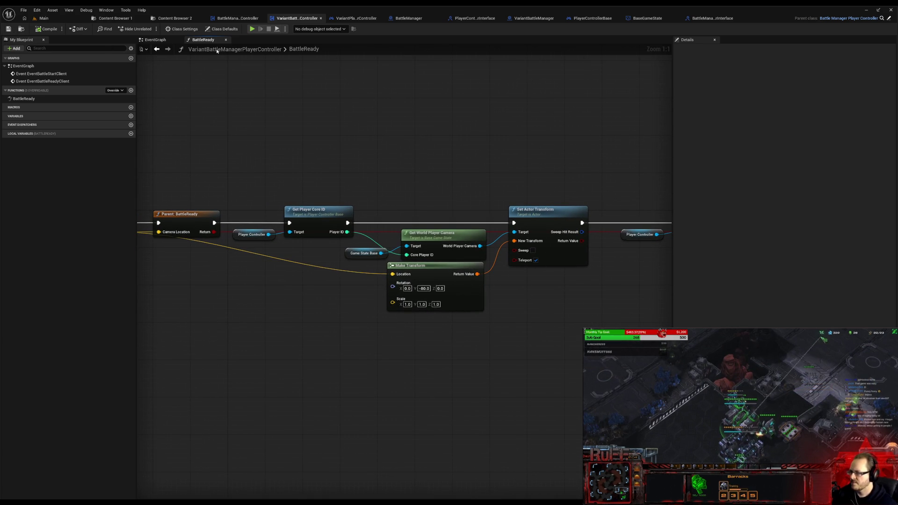
Step: Start the multiplayer test, walk the character, close one preview, review the server log and close it
{"action": "left_click", "coordinate": [24, 10]}
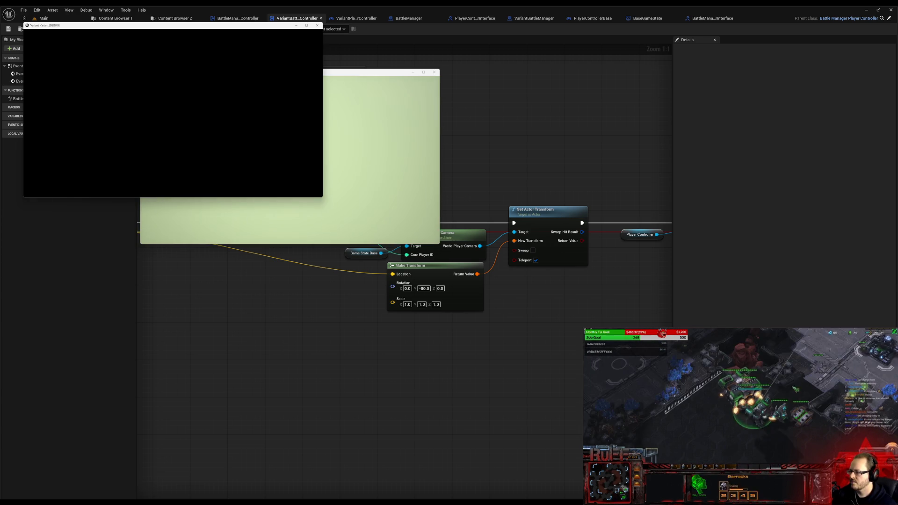
{"action": "left_click", "coordinate": [283, 169]}
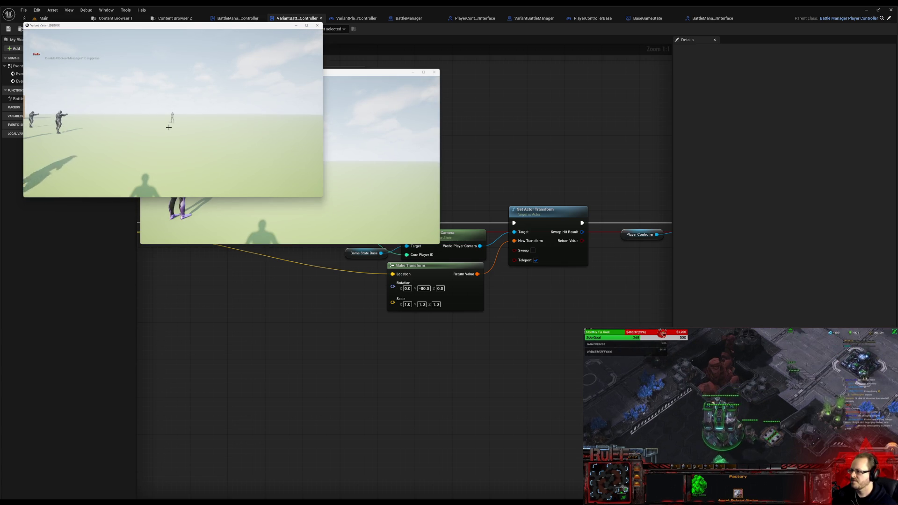
{"action": "left_click", "coordinate": [318, 25]}
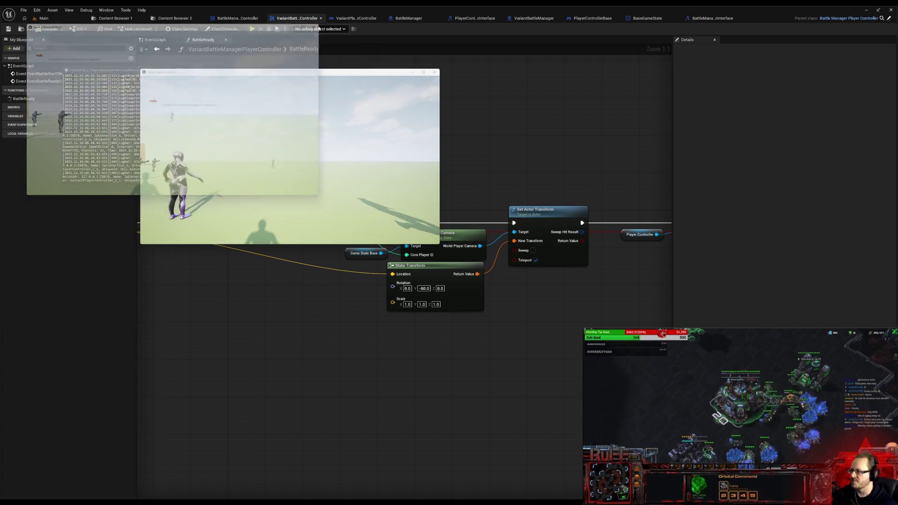
{"action": "left_click", "coordinate": [132, 126]}
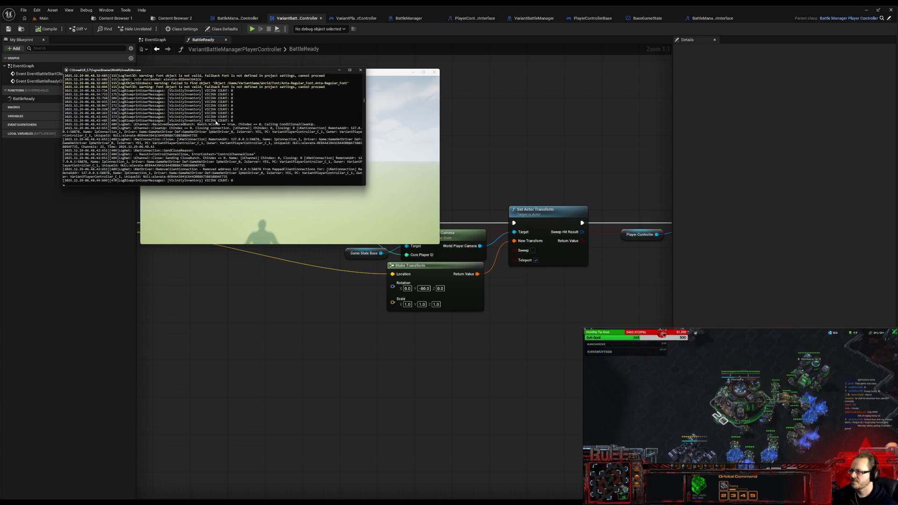
{"action": "scroll", "coordinate": [223, 122], "scroll_direction": "up", "scroll_amount": 2}
{"action": "scroll", "coordinate": [223, 122], "scroll_direction": "up", "scroll_amount": 2}
{"action": "scroll", "coordinate": [222, 124], "scroll_direction": "up", "scroll_amount": 2}
{"action": "scroll", "coordinate": [221, 125], "scroll_direction": "up", "scroll_amount": 2}
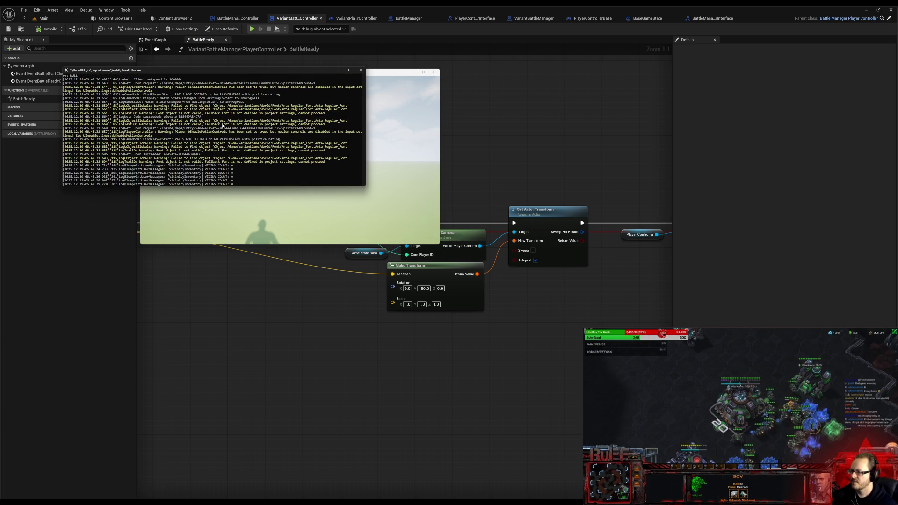
{"action": "scroll", "coordinate": [223, 125], "scroll_direction": "down", "scroll_amount": 8}
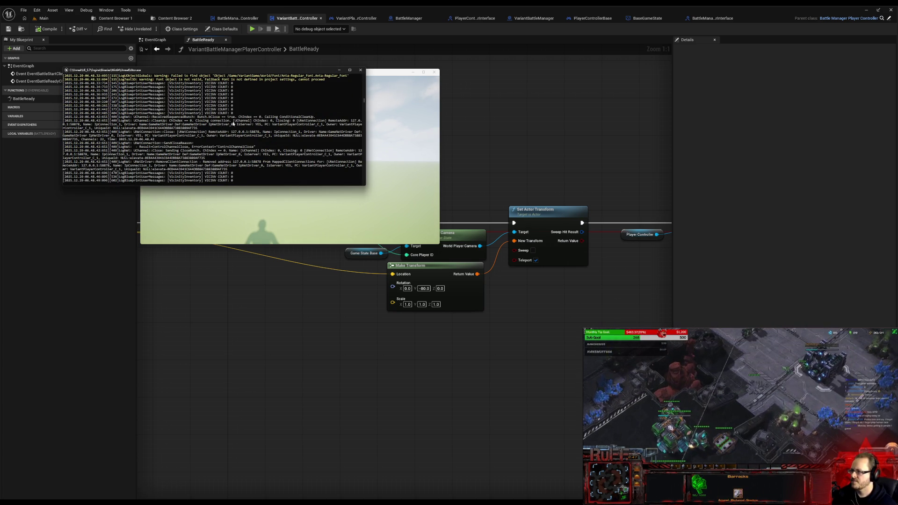
{"action": "scroll", "coordinate": [239, 126], "scroll_direction": "up", "scroll_amount": 3}
{"action": "scroll", "coordinate": [244, 134], "scroll_direction": "up", "scroll_amount": 3}
{"action": "scroll", "coordinate": [249, 140], "scroll_direction": "up", "scroll_amount": 3}
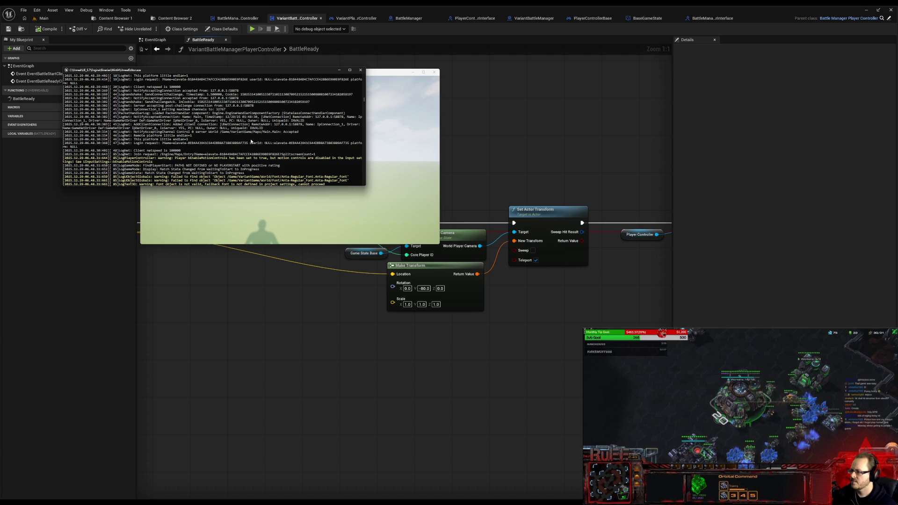
{"action": "scroll", "coordinate": [251, 141], "scroll_direction": "down", "scroll_amount": 8}
{"action": "scroll", "coordinate": [252, 141], "scroll_direction": "up", "scroll_amount": 4}
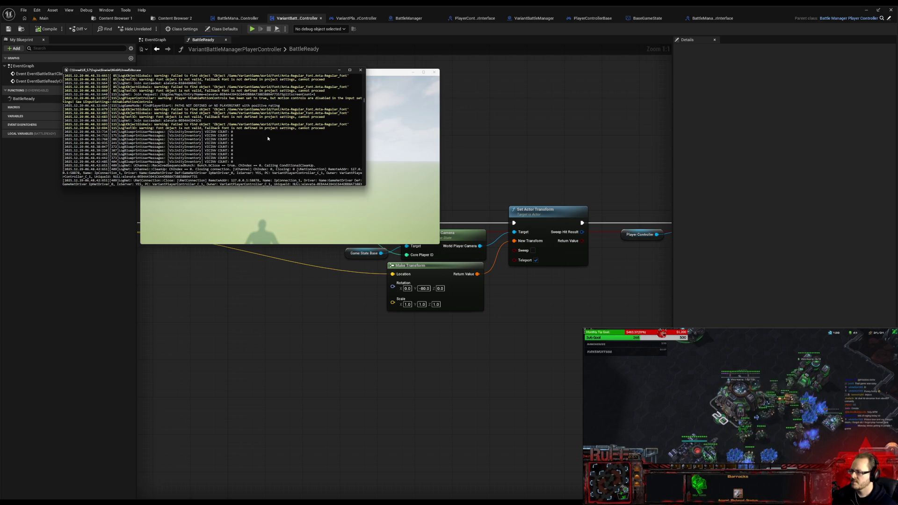
{"action": "scroll", "coordinate": [267, 136], "scroll_direction": "up", "scroll_amount": 4}
{"action": "scroll", "coordinate": [268, 137], "scroll_direction": "down", "scroll_amount": 8}
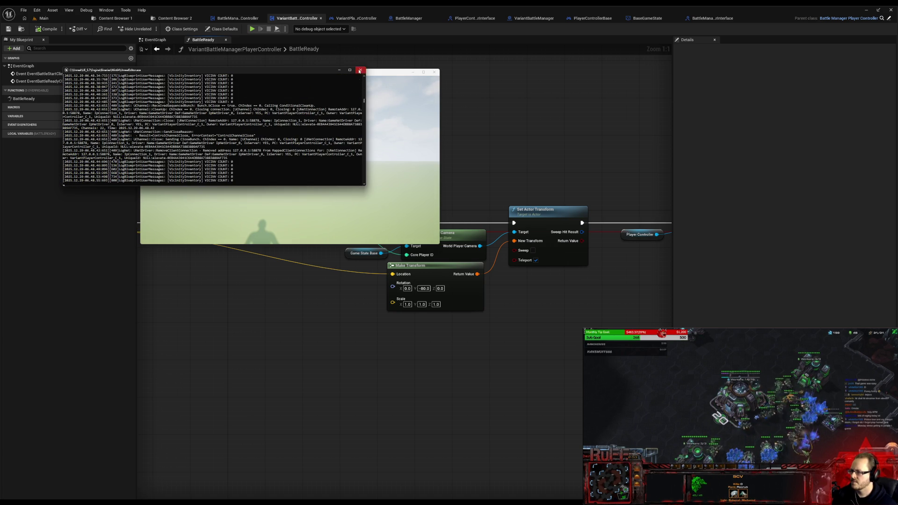
{"action": "left_click", "coordinate": [360, 70]}
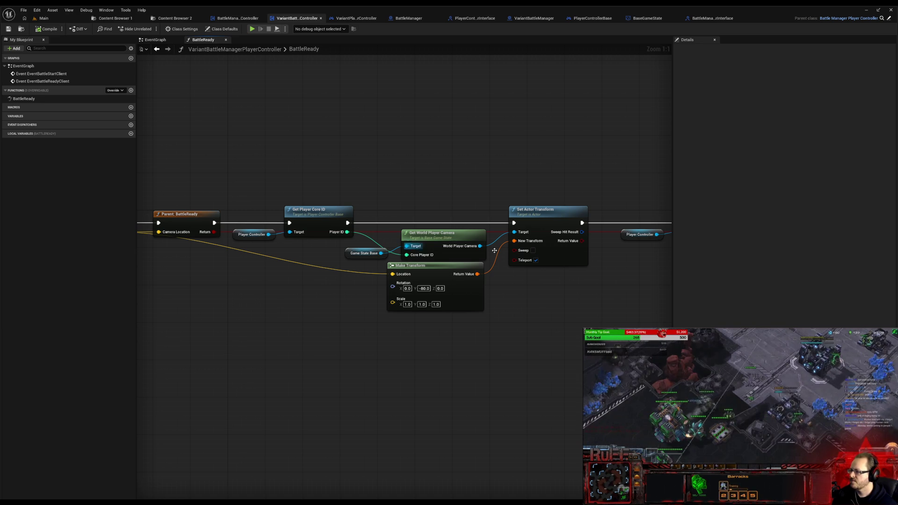
Step: Wire Get World Player Camera into Set View Target with Blend's New View Target and save
{"action": "left_click_drag", "start_coordinate": [438, 257], "coordinate": [280, 265]}
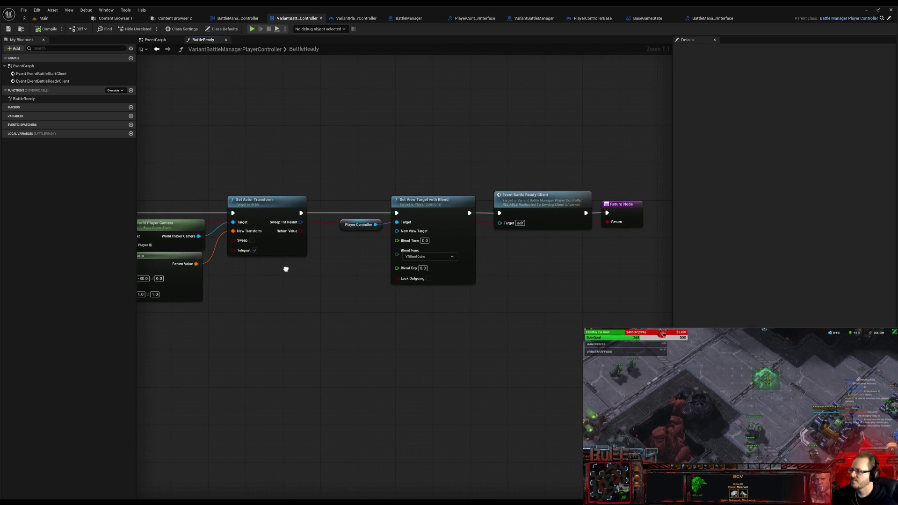
{"action": "left_click_drag", "start_coordinate": [287, 268], "coordinate": [368, 246]}
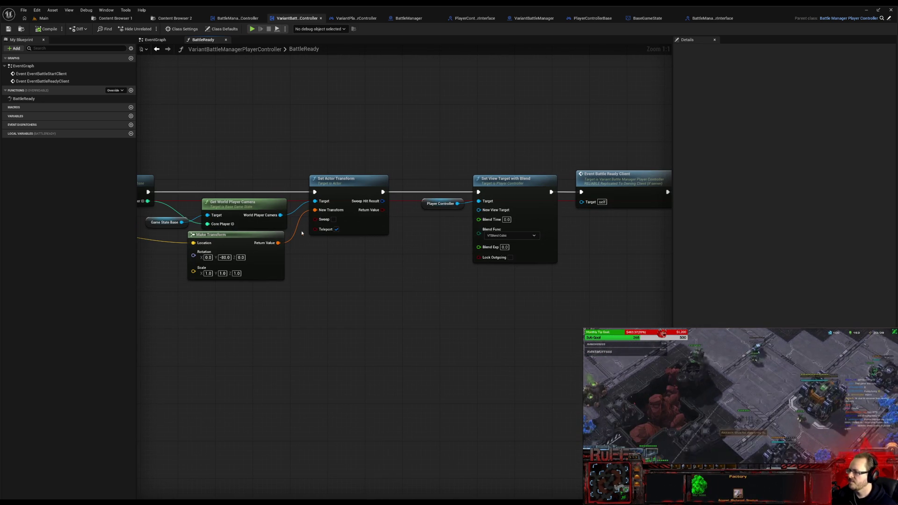
{"action": "left_click_drag", "start_coordinate": [281, 215], "coordinate": [478, 209]}
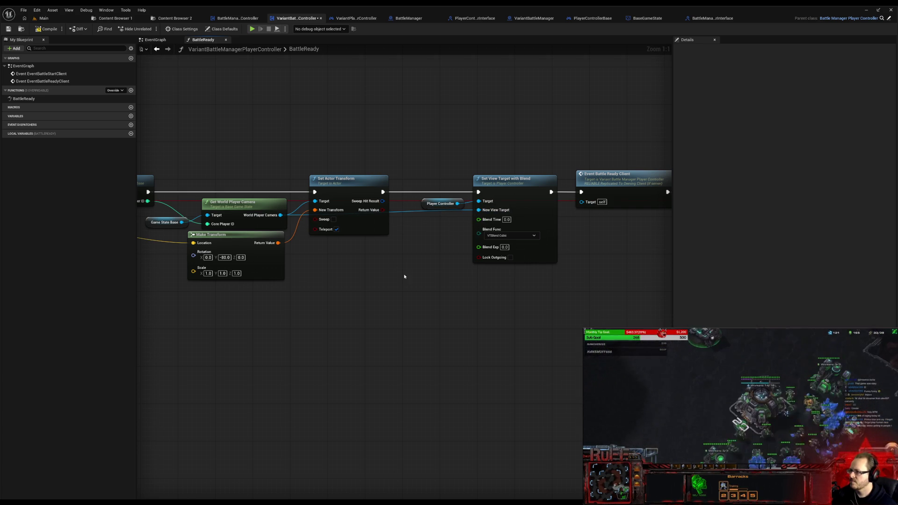
{"action": "left_click", "coordinate": [14, 30]}
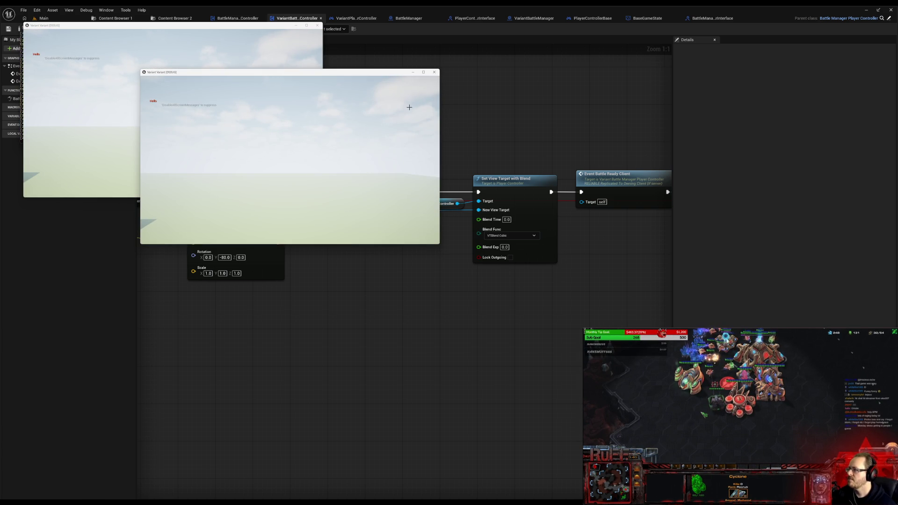
Step: Close the test client, check and dismiss the server log and PowerShell, then end the play session
{"action": "key", "text": "Escape"}
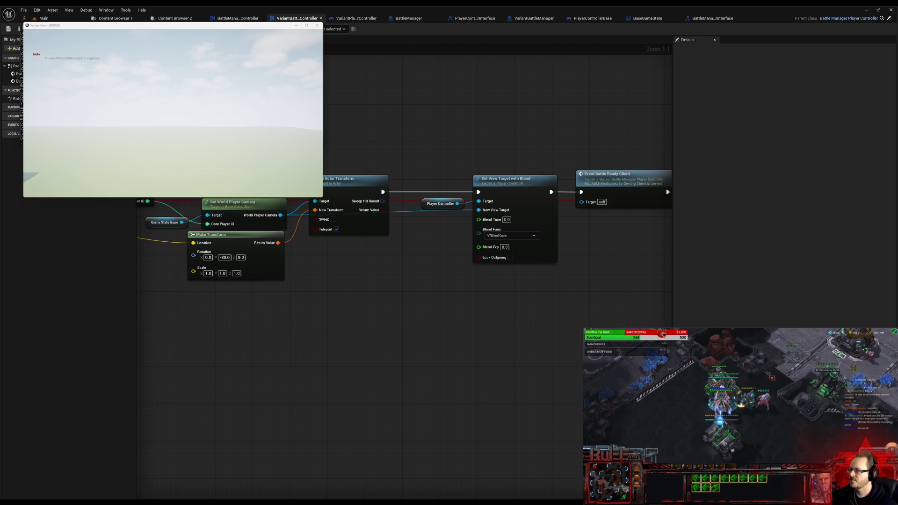
{"action": "key", "text": "alt+Tab"}
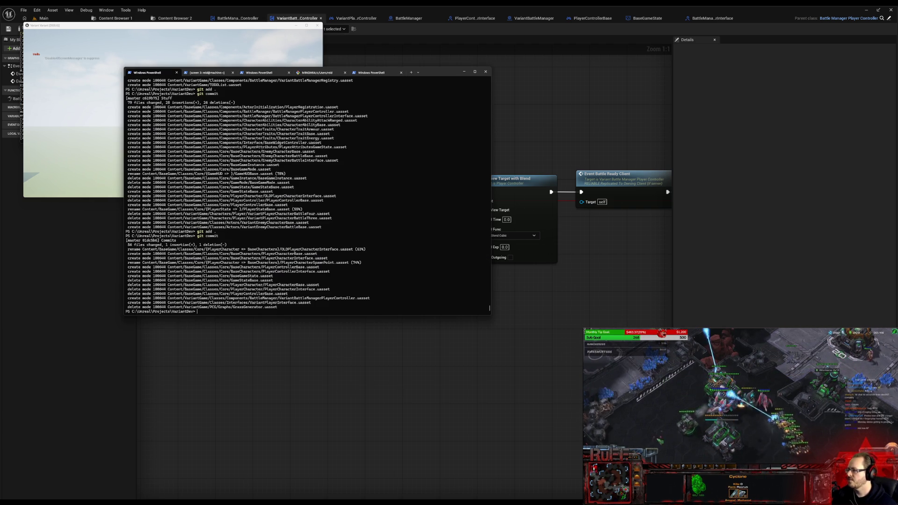
{"action": "left_click", "coordinate": [532, 478]}
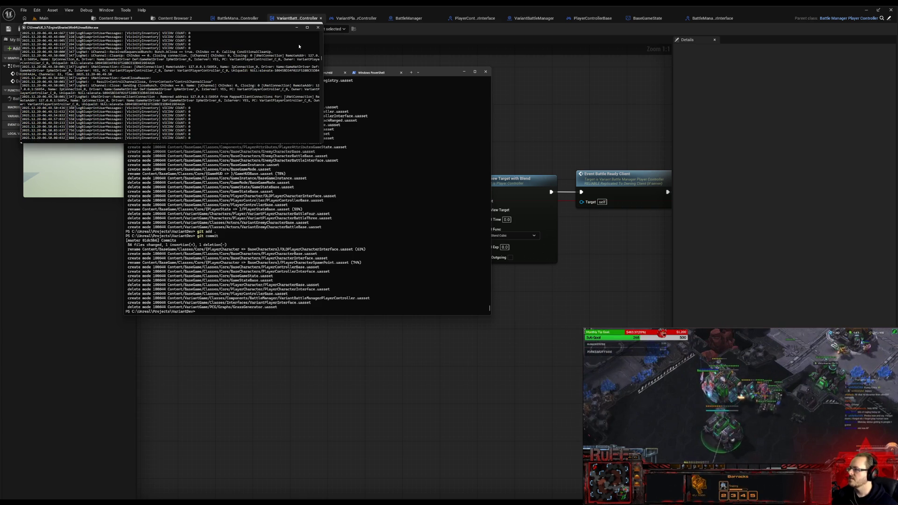
{"action": "left_click", "coordinate": [363, 202]}
{"action": "left_click", "coordinate": [464, 71]}
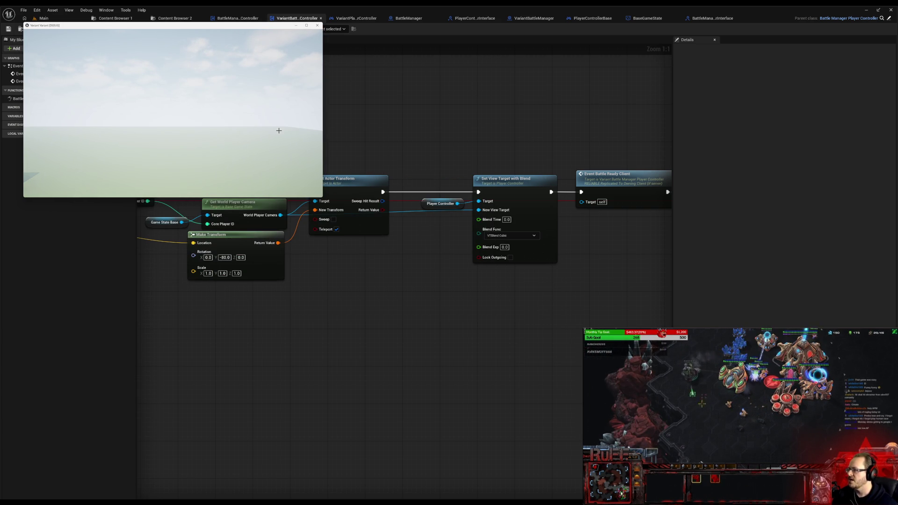
{"action": "key", "text": "Escape"}
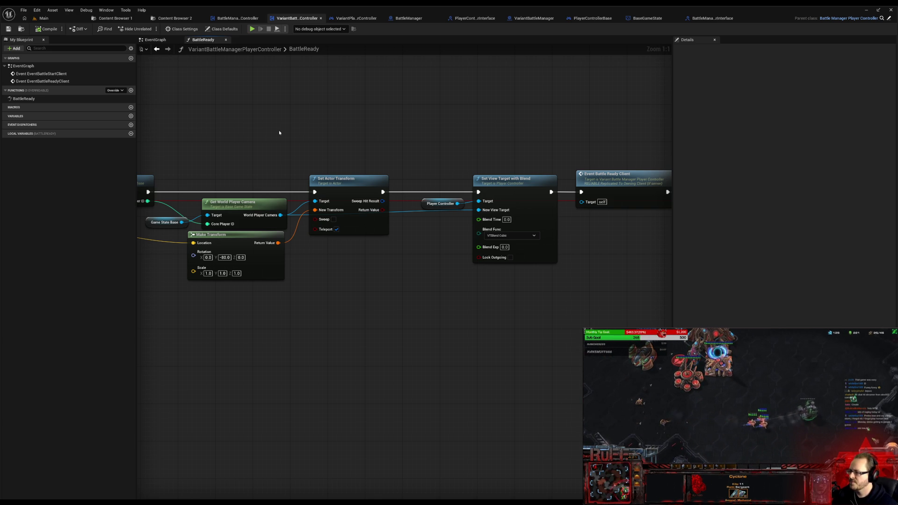
{"action": "mouse_move", "coordinate": [264, 131]}
{"action": "left_mouse_down"}
{"action": "mouse_move", "coordinate": [290, 120]}
{"action": "mouse_move", "coordinate": [443, 136]}
{"action": "mouse_move", "coordinate": [303, 131]}
{"action": "left_mouse_up"}
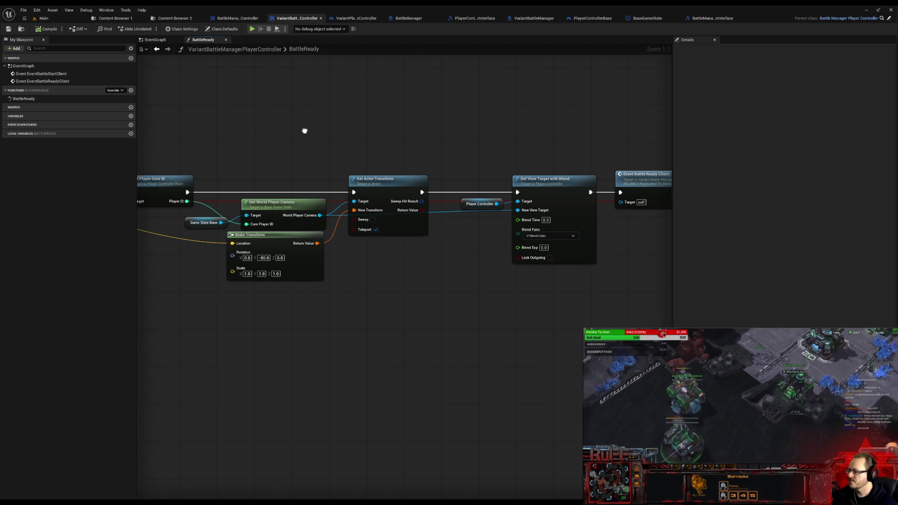
{"action": "mouse_move", "coordinate": [303, 131]}
{"action": "left_mouse_down"}
{"action": "mouse_move", "coordinate": [541, 151]}
{"action": "mouse_move", "coordinate": [328, 142]}
{"action": "left_mouse_up"}
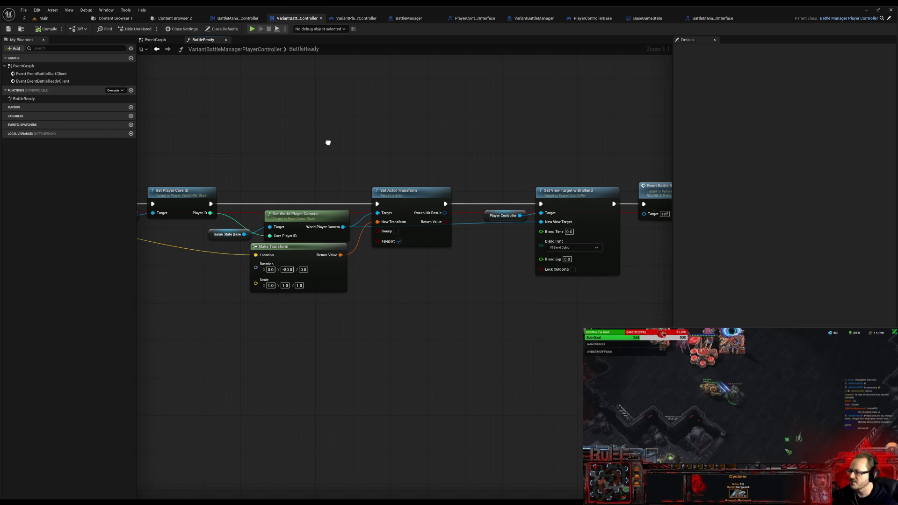
{"action": "left_click_drag", "start_coordinate": [328, 142], "coordinate": [327, 140]}
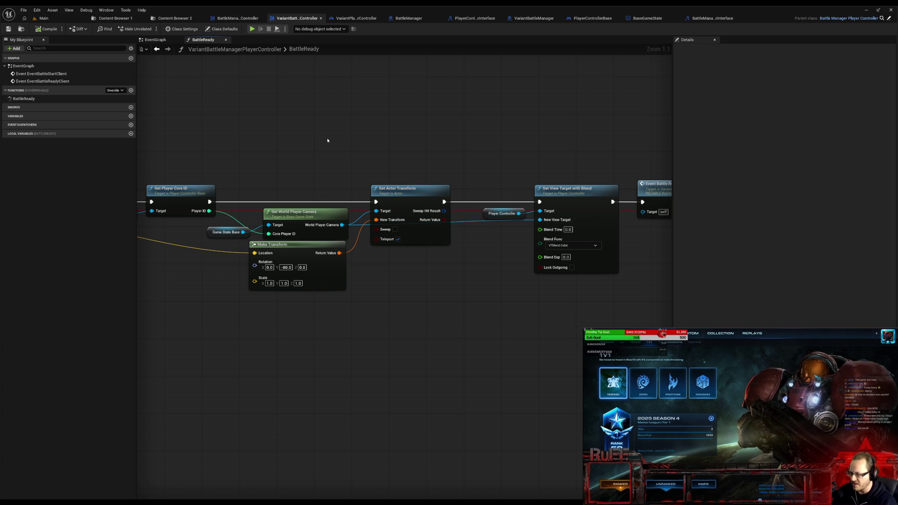
Step: Close the Epic Developer Assistant page and minimize the git PowerShell window
{"action": "key", "text": "alt+Tab"}
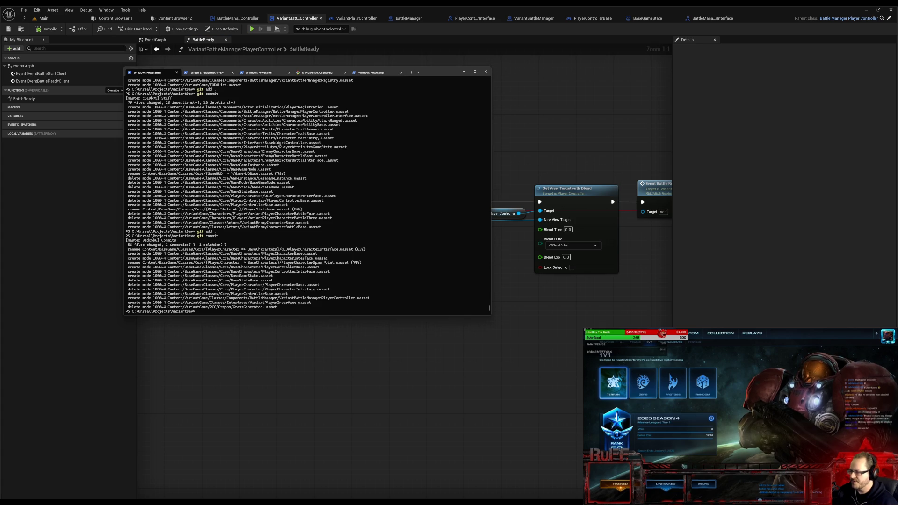
{"action": "key", "text": "alt+Tab"}
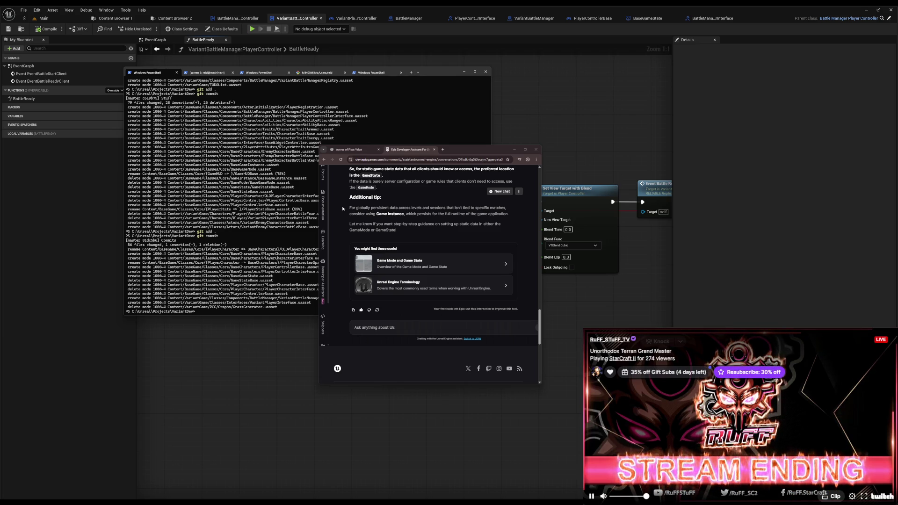
{"action": "left_click", "coordinate": [514, 149]}
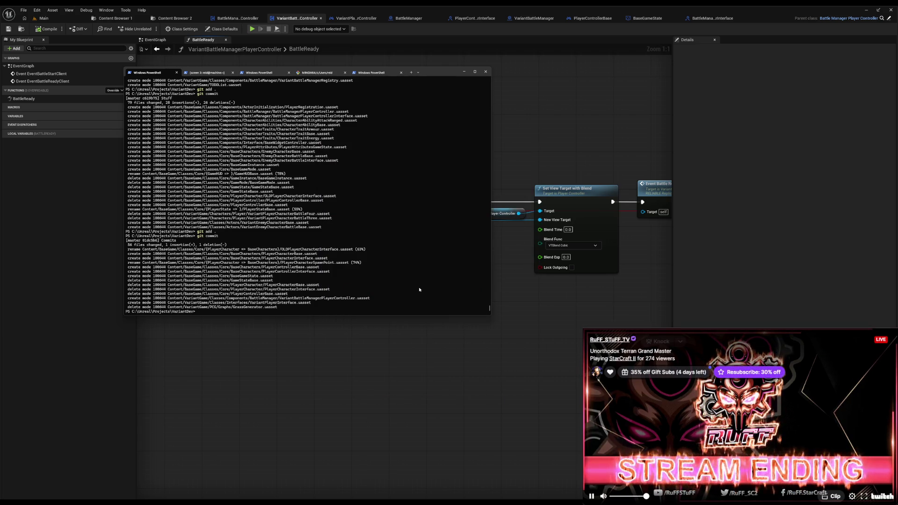
{"action": "left_click", "coordinate": [463, 70]}
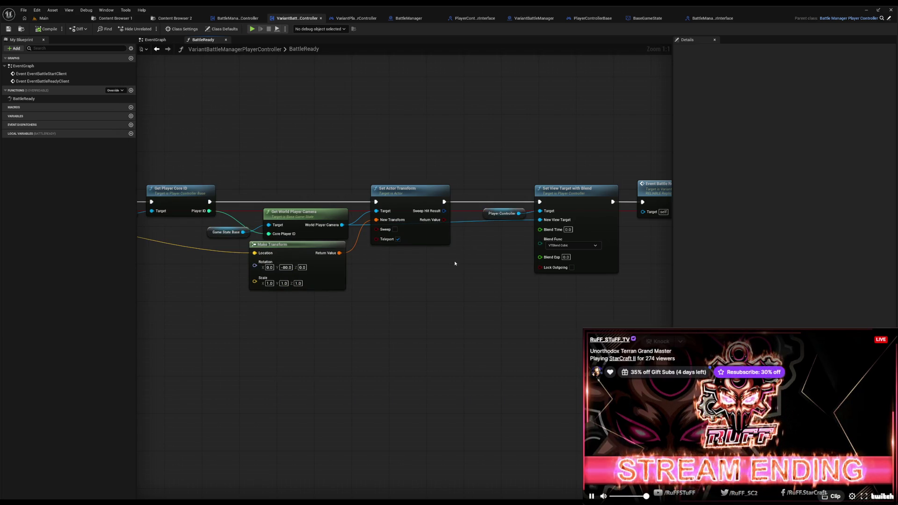
Step: Marquee-select the Get Player Core ID, camera and transform nodes in BattleReady
{"action": "left_click_drag", "start_coordinate": [441, 283], "coordinate": [538, 270]}
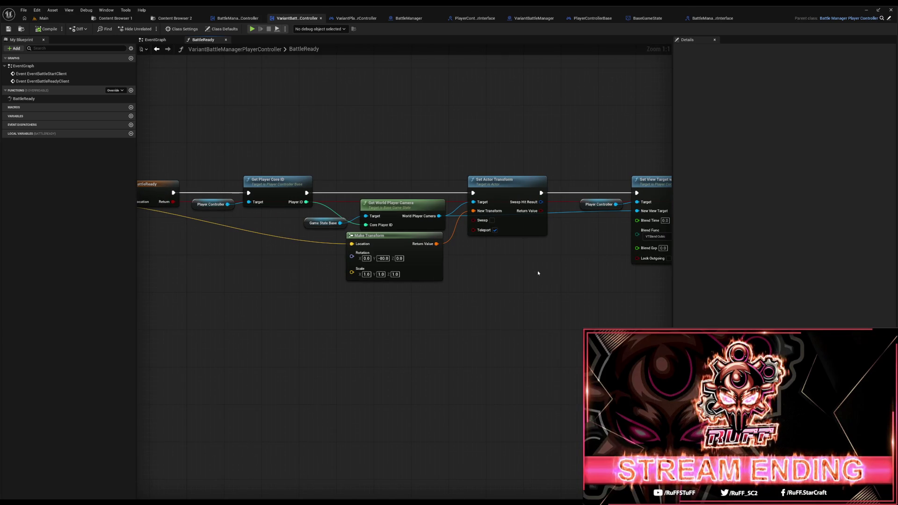
{"action": "left_click_drag", "start_coordinate": [207, 156], "coordinate": [529, 314]}
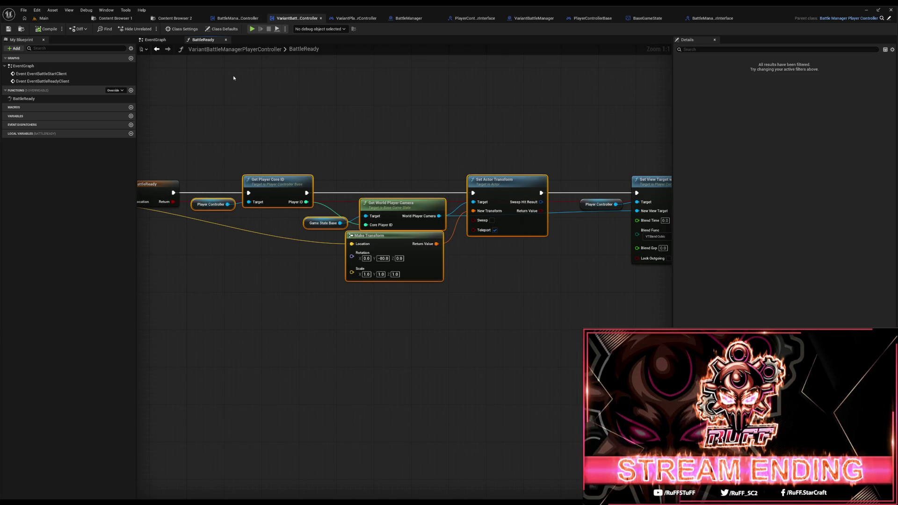
Step: Switch to the BattleManagerPlayerController blueprint and its EventGraph
{"action": "left_click", "coordinate": [238, 19]}
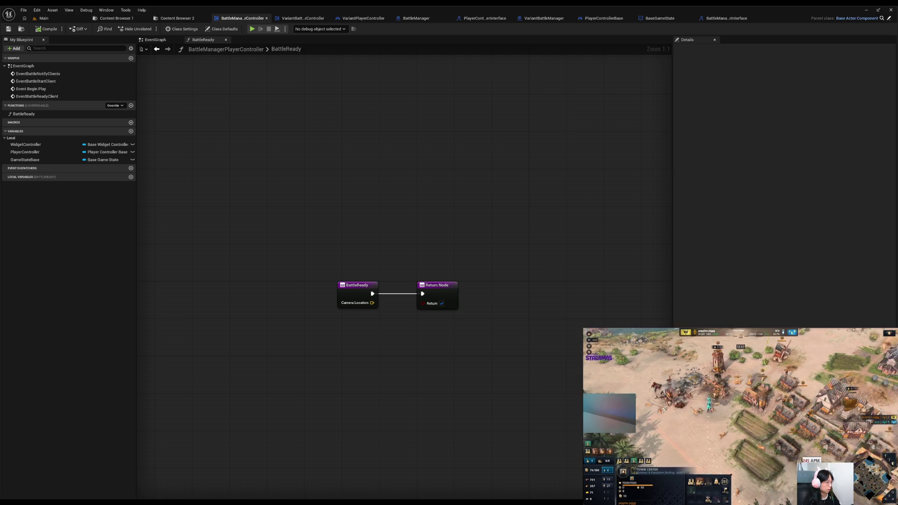
{"action": "mouse_move", "coordinate": [739, 416]}
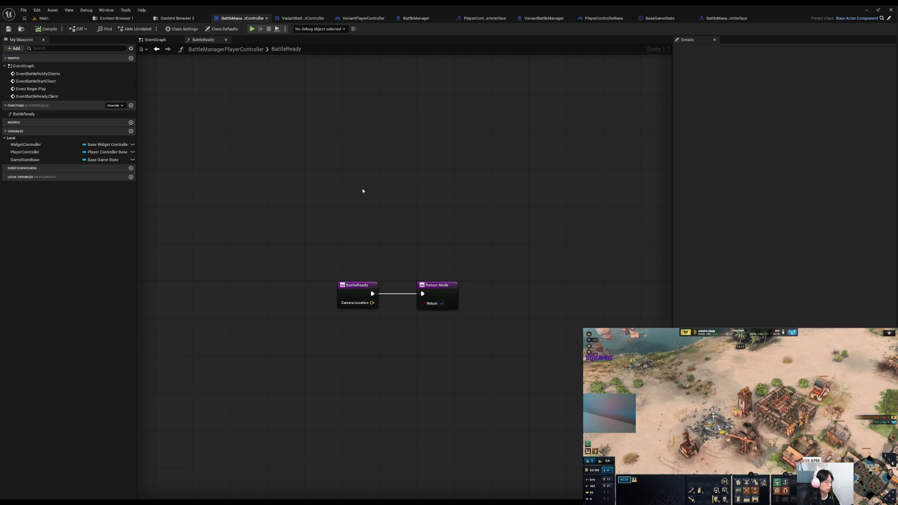
{"action": "left_click", "coordinate": [162, 40]}
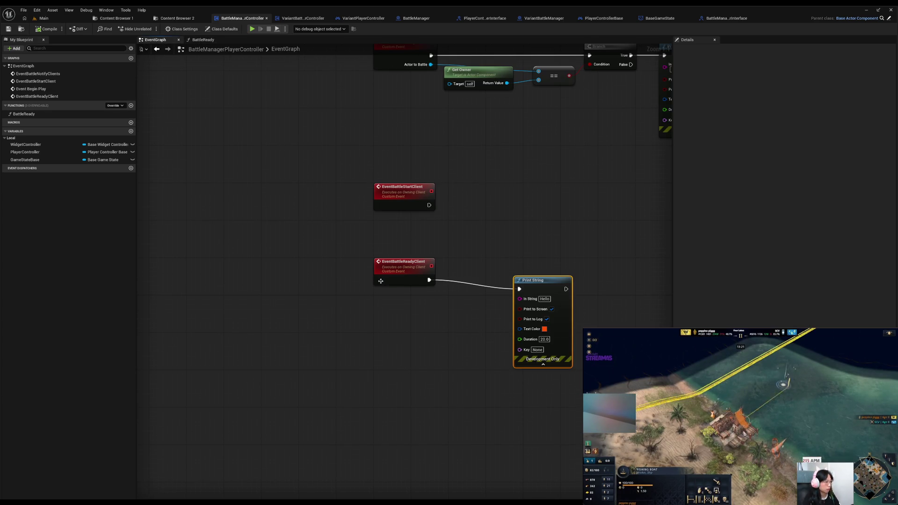
Step: Add a CameraLocation input to EventBattleReadyClient, leaving its type unchanged
{"action": "left_click", "coordinate": [394, 276]}
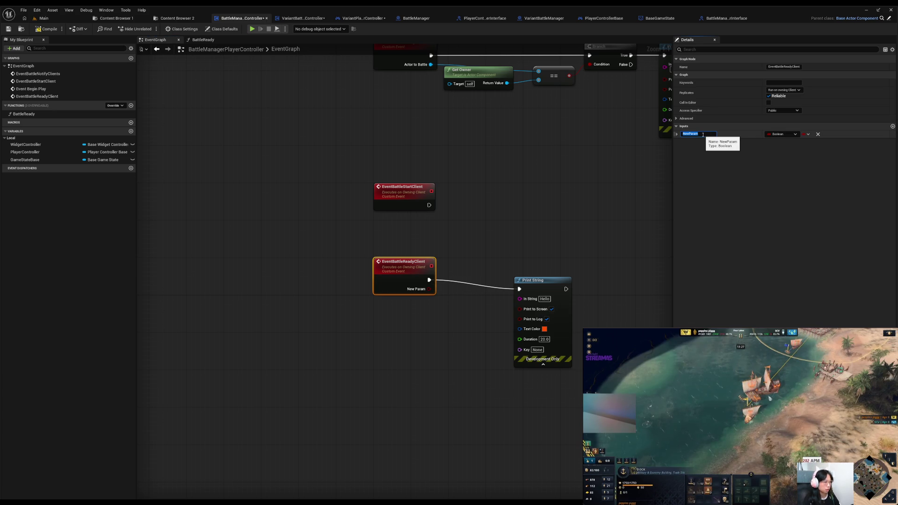
{"action": "type", "text": "Camer"}
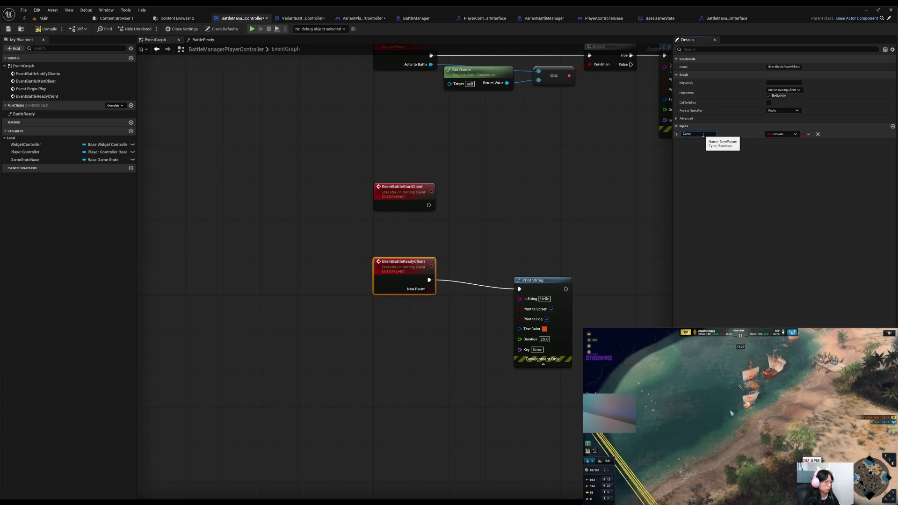
{"action": "type", "text": "aLockation"}
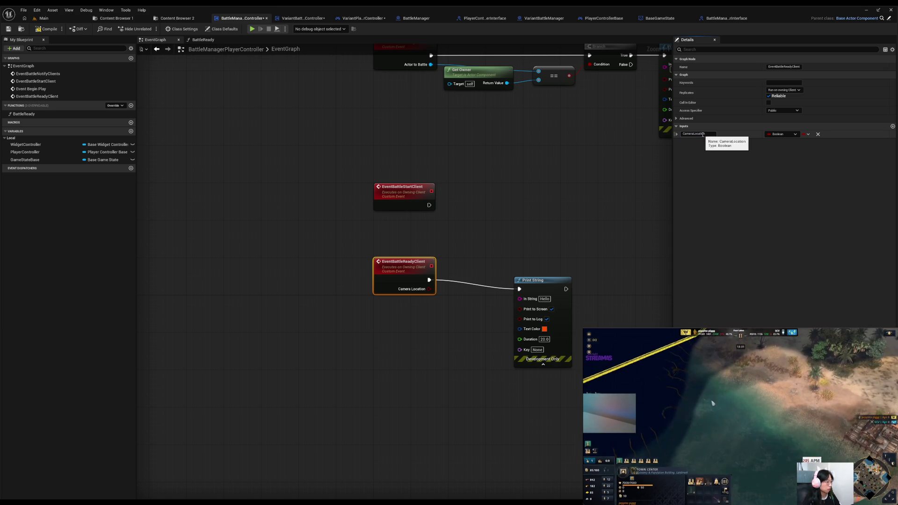
{"action": "key", "text": "Return"}
{"action": "left_click", "coordinate": [779, 133]}
{"action": "left_click", "coordinate": [788, 195]}
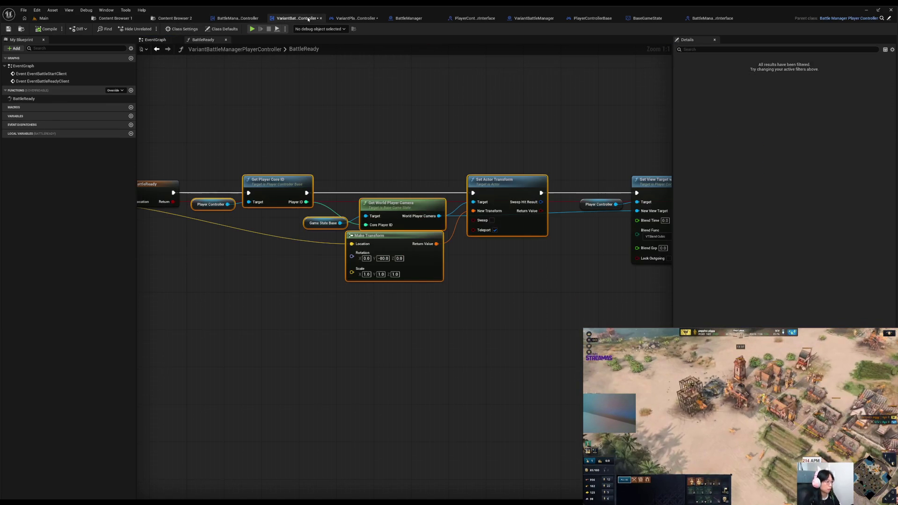
Step: Copy the camera-placement nodes and paste them beside the parent BattleReadyClient call
{"action": "mouse_move", "coordinate": [205, 151]}
{"action": "left_mouse_down"}
{"action": "mouse_move", "coordinate": [517, 309]}
{"action": "mouse_move", "coordinate": [535, 307]}
{"action": "left_mouse_up"}
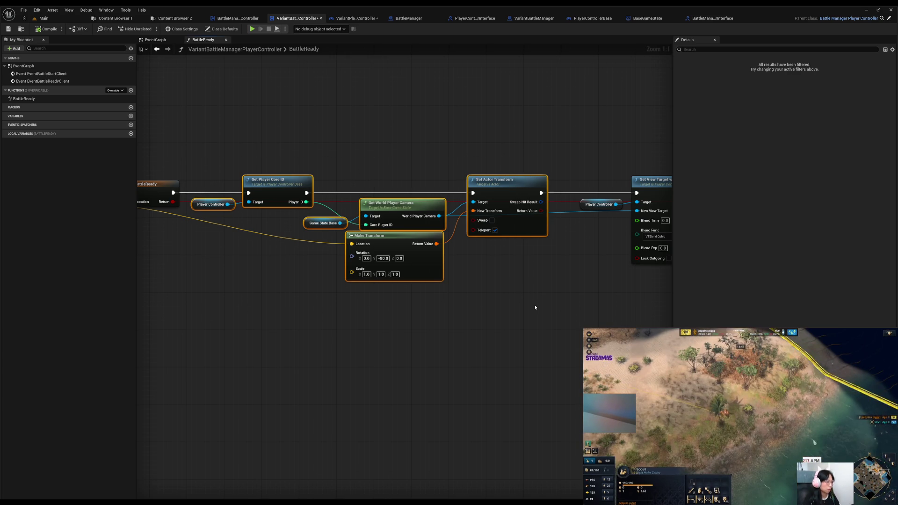
{"action": "left_click", "coordinate": [154, 40]}
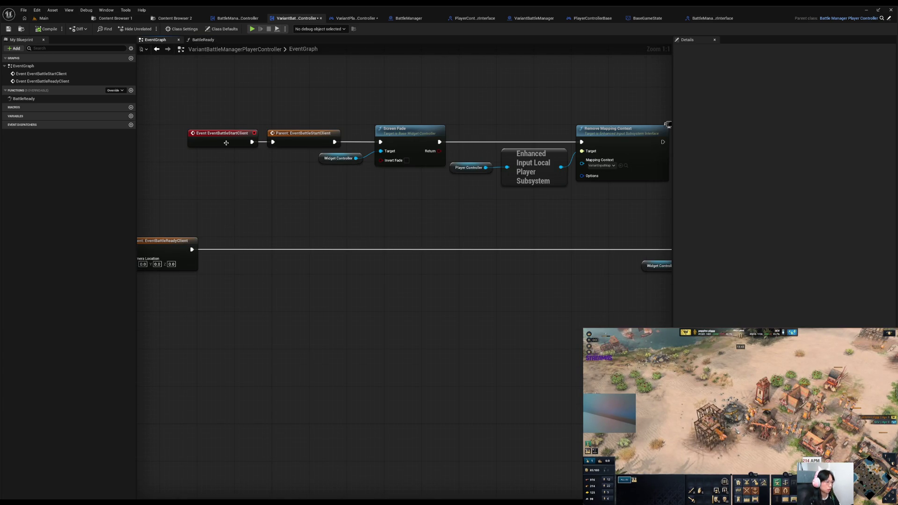
{"action": "mouse_move", "coordinate": [259, 284]}
{"action": "left_mouse_down"}
{"action": "mouse_move", "coordinate": [460, 274]}
{"action": "mouse_move", "coordinate": [288, 241]}
{"action": "mouse_move", "coordinate": [323, 242]}
{"action": "mouse_move", "coordinate": [358, 217]}
{"action": "left_mouse_up"}
{"action": "key", "text": "ctrl+v"}
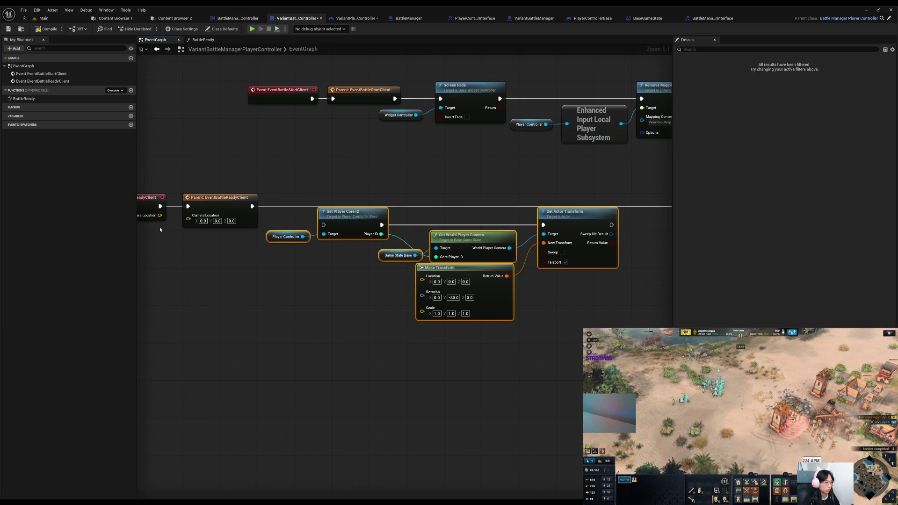
{"action": "mouse_move", "coordinate": [187, 219]}
{"action": "left_mouse_down"}
{"action": "mouse_move", "coordinate": [400, 284]}
{"action": "mouse_move", "coordinate": [422, 280]}
{"action": "left_mouse_up"}
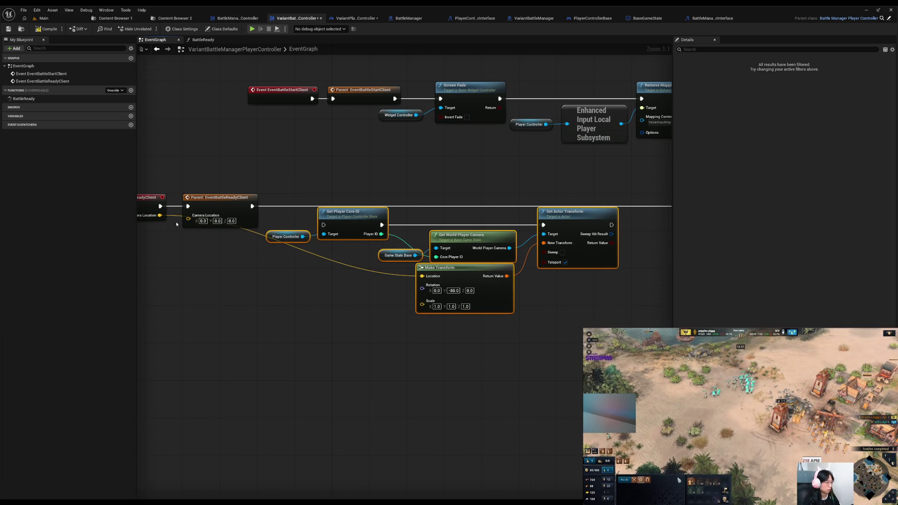
Step: Wire Camera Location into Make Transform and the parent exec into Get Player Core ID, then start a test
{"action": "left_click_drag", "start_coordinate": [160, 215], "coordinate": [187, 215]}
{"action": "left_click_drag", "start_coordinate": [252, 206], "coordinate": [271, 218]}
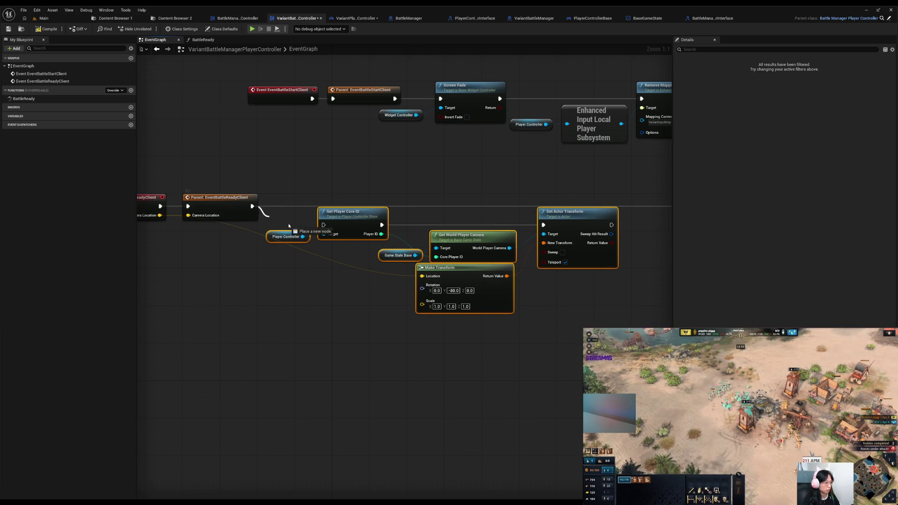
{"action": "left_click_drag", "start_coordinate": [323, 225], "coordinate": [324, 226]}
{"action": "left_click_drag", "start_coordinate": [629, 256], "coordinate": [288, 277]}
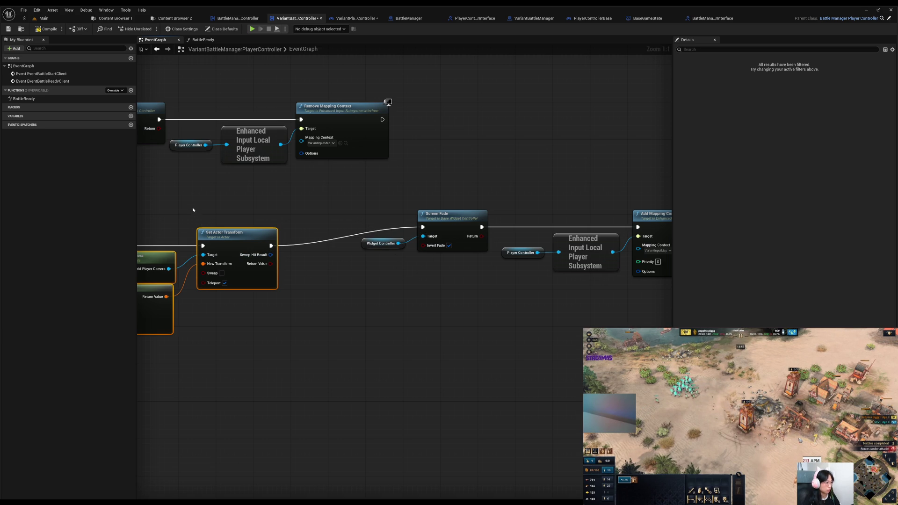
{"action": "left_click_drag", "start_coordinate": [193, 209], "coordinate": [386, 213]}
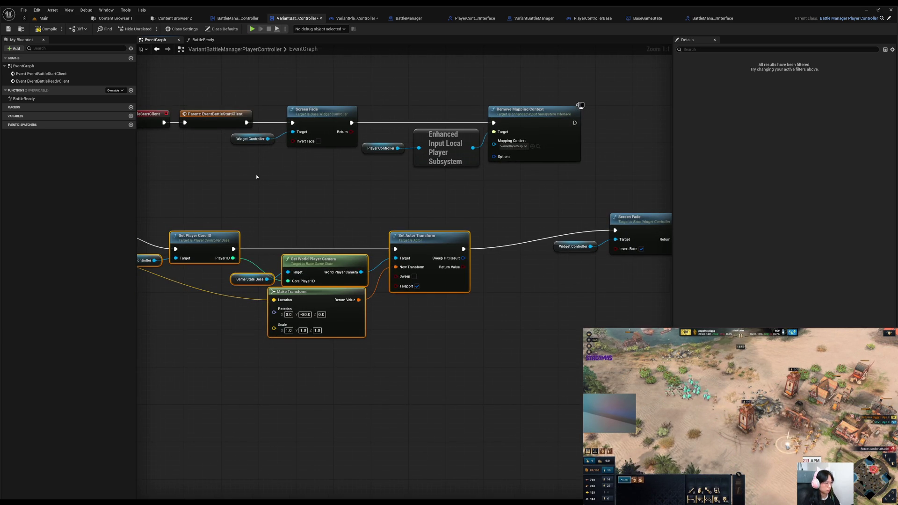
{"action": "key", "text": "alt+p"}
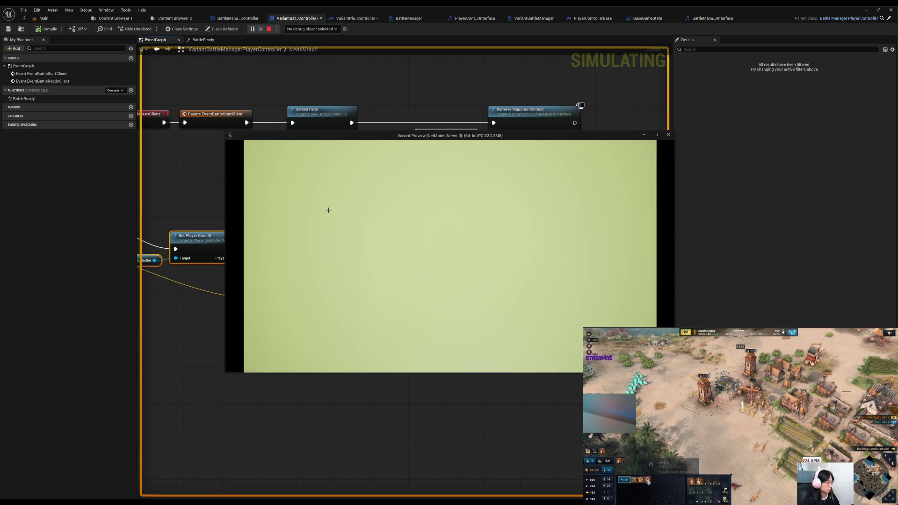
Step: End the test run and switch to the VariantPlayerController blueprint
{"action": "left_click", "coordinate": [668, 134]}
{"action": "left_click_drag", "start_coordinate": [221, 321], "coordinate": [425, 313]}
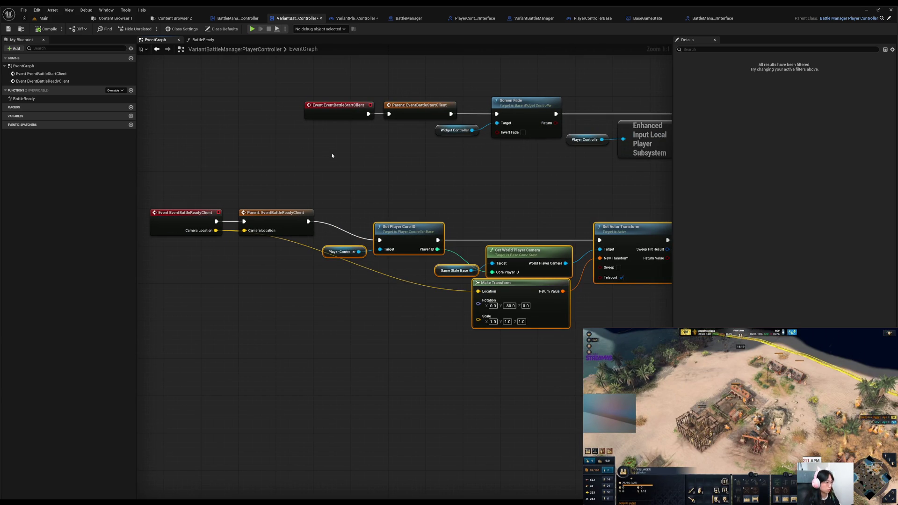
{"action": "left_click", "coordinate": [351, 18]}
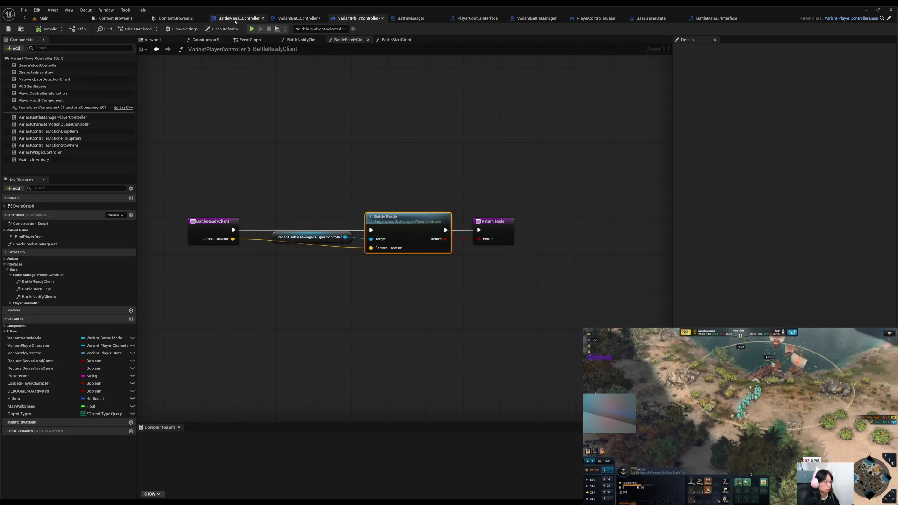
Step: Review BattleManager's TransitionPlayers graph and its Battle Ready Client call
{"action": "left_click", "coordinate": [418, 19]}
{"action": "mouse_move", "coordinate": [570, 316]}
{"action": "left_mouse_down"}
{"action": "mouse_move", "coordinate": [278, 243]}
{"action": "mouse_move", "coordinate": [370, 203]}
{"action": "left_mouse_up"}
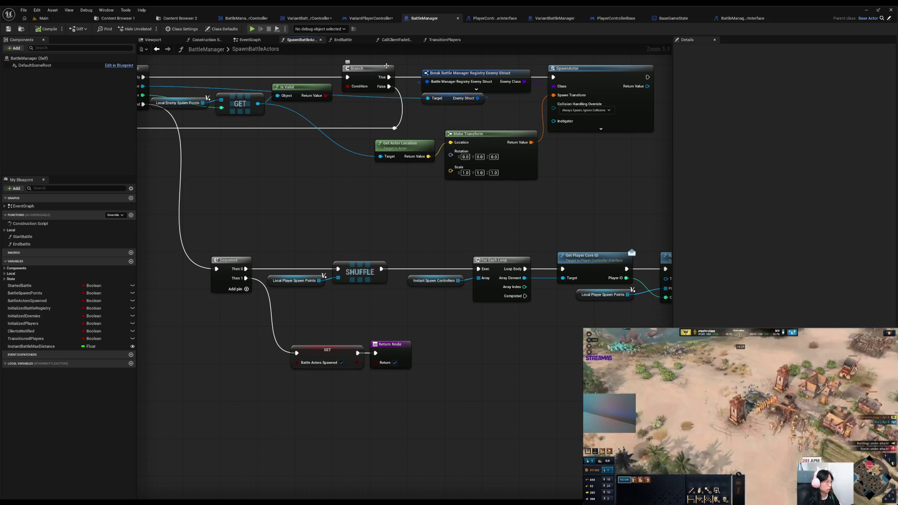
{"action": "left_click", "coordinate": [444, 39]}
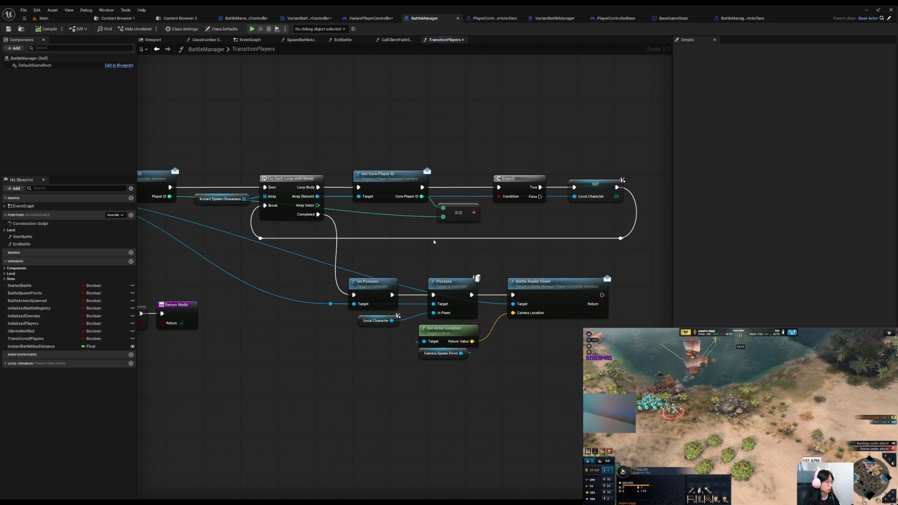
{"action": "left_click_drag", "start_coordinate": [433, 224], "coordinate": [352, 146]}
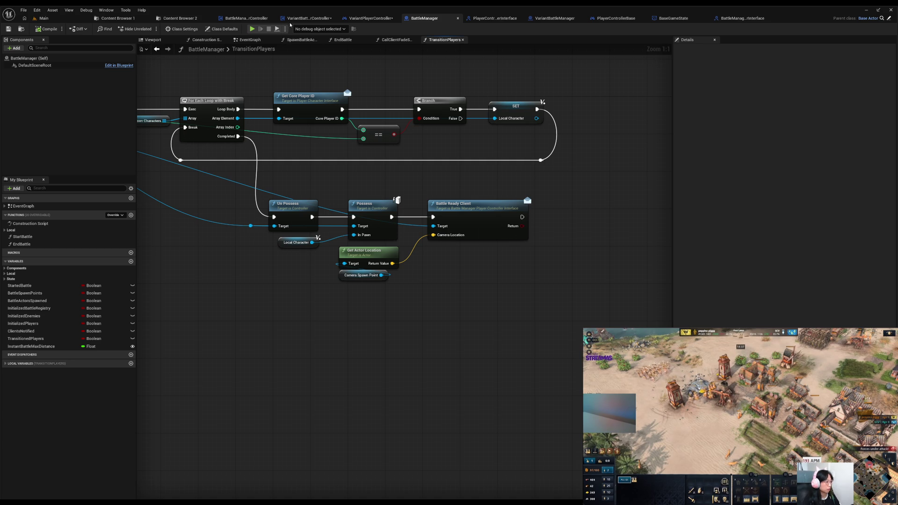
Step: Return to the VariantBattleManagerPlayerController event graph
{"action": "left_click", "coordinate": [246, 17]}
{"action": "left_click", "coordinate": [293, 19]}
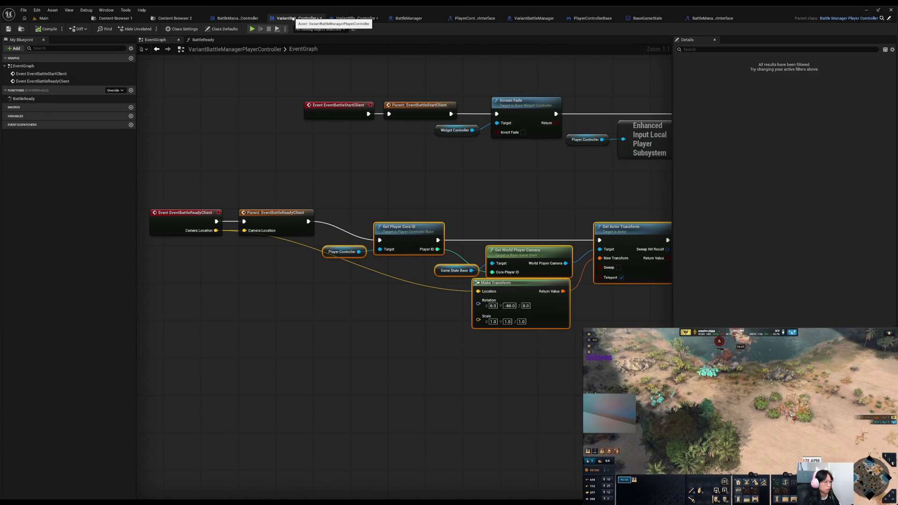
Step: Wire BattleReady's Camera Location pin into the Event Battle Ready Client call
{"action": "left_click", "coordinate": [203, 39]}
{"action": "mouse_move", "coordinate": [381, 255]}
{"action": "left_mouse_down"}
{"action": "mouse_move", "coordinate": [159, 221]}
{"action": "mouse_move", "coordinate": [339, 237]}
{"action": "left_mouse_up"}
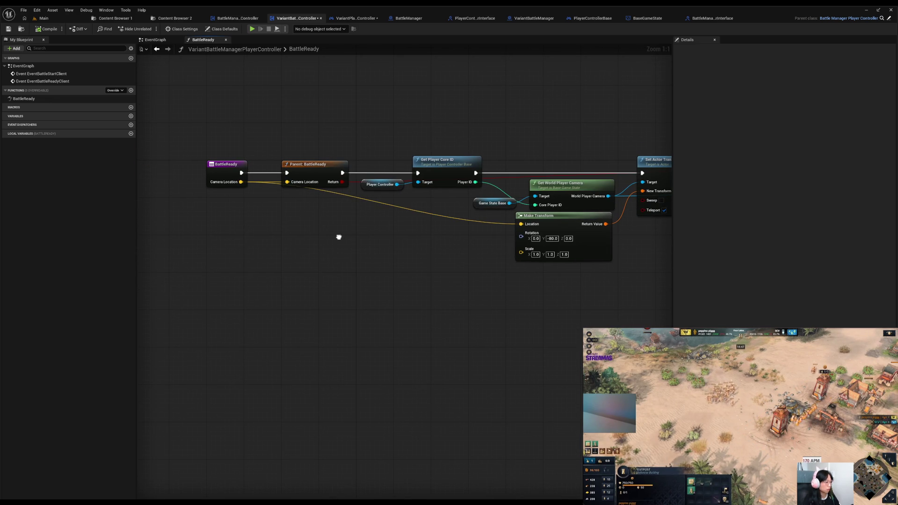
{"action": "mouse_move", "coordinate": [338, 238]}
{"action": "left_mouse_down"}
{"action": "mouse_move", "coordinate": [66, 226]}
{"action": "mouse_move", "coordinate": [189, 225]}
{"action": "mouse_move", "coordinate": [331, 245]}
{"action": "left_mouse_up"}
{"action": "left_click_drag", "start_coordinate": [236, 190], "coordinate": [419, 209]}
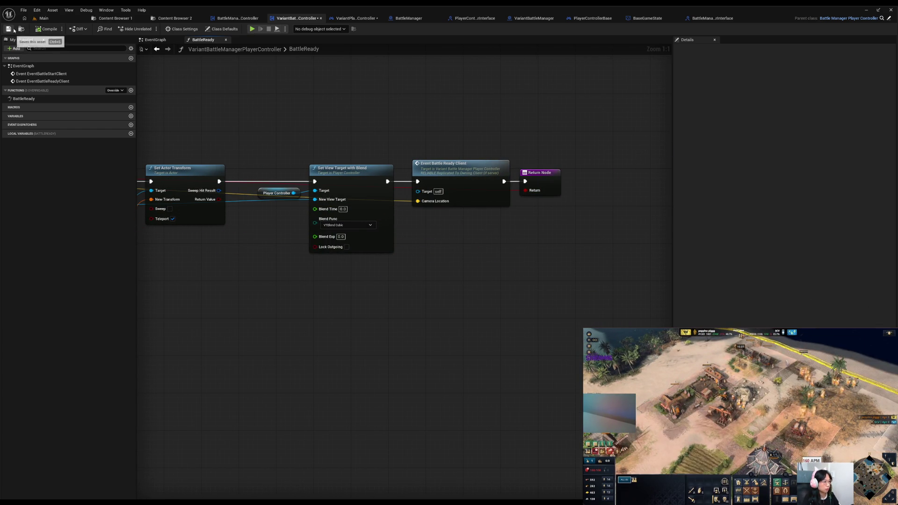
Step: Run and close a short preview test, then bring the git terminal forward
{"action": "left_click", "coordinate": [253, 30]}
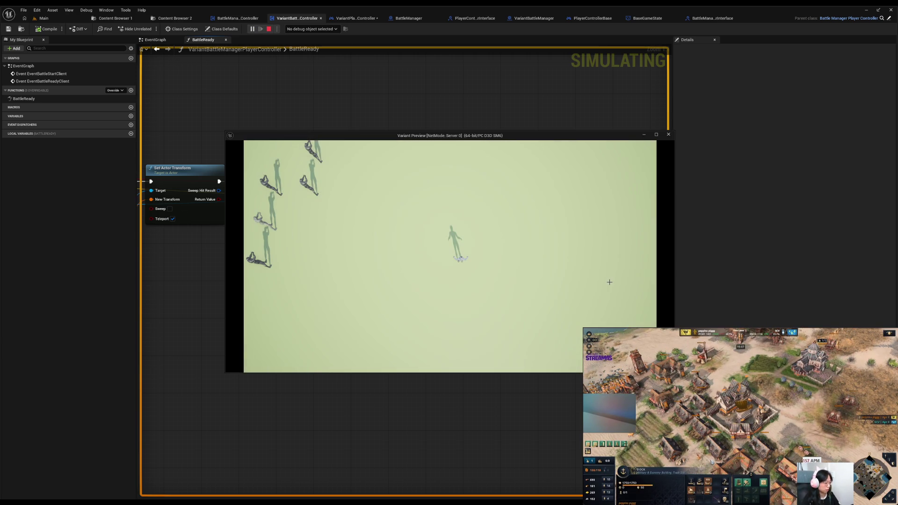
{"action": "left_click", "coordinate": [667, 136]}
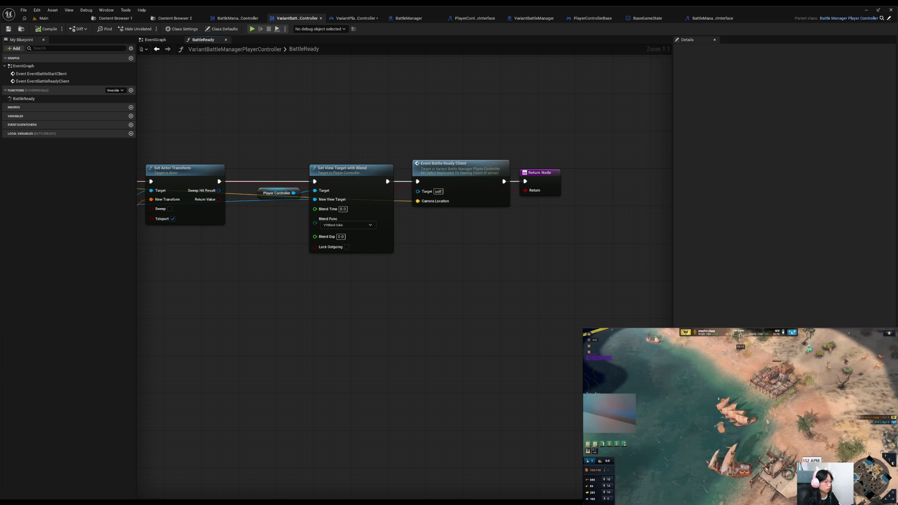
{"action": "key", "text": "alt+Tab"}
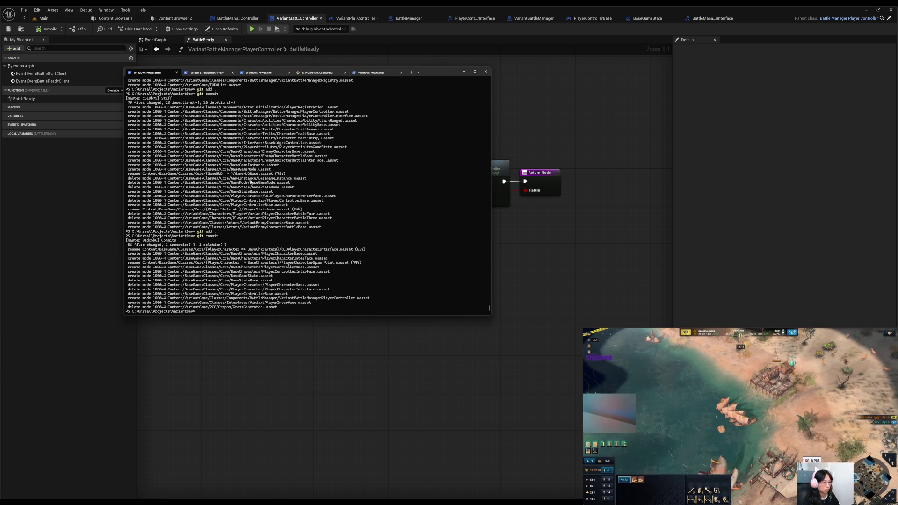
Step: Hide the PowerShell terminal so the two-client battle test is in front
{"action": "left_click", "coordinate": [465, 76]}
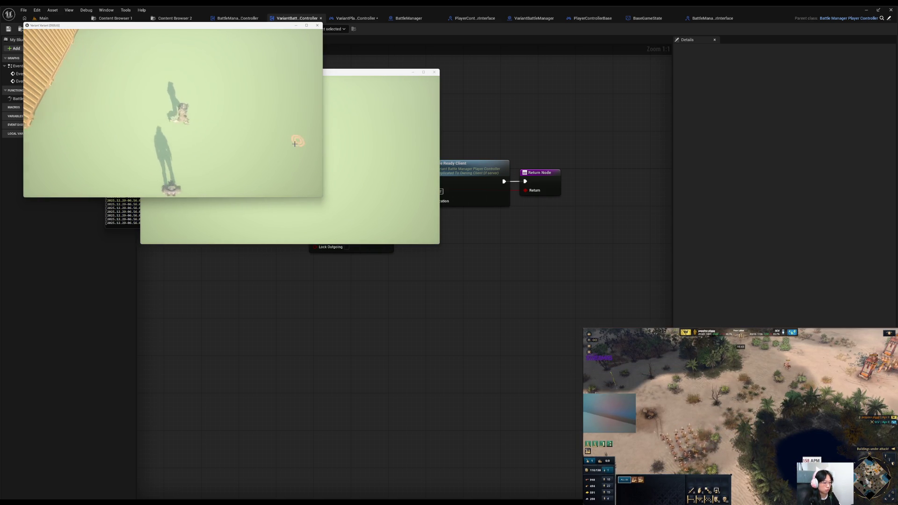
Step: Move the character once, close the extra client and log console, then stop the play session
{"action": "left_click", "coordinate": [291, 158]}
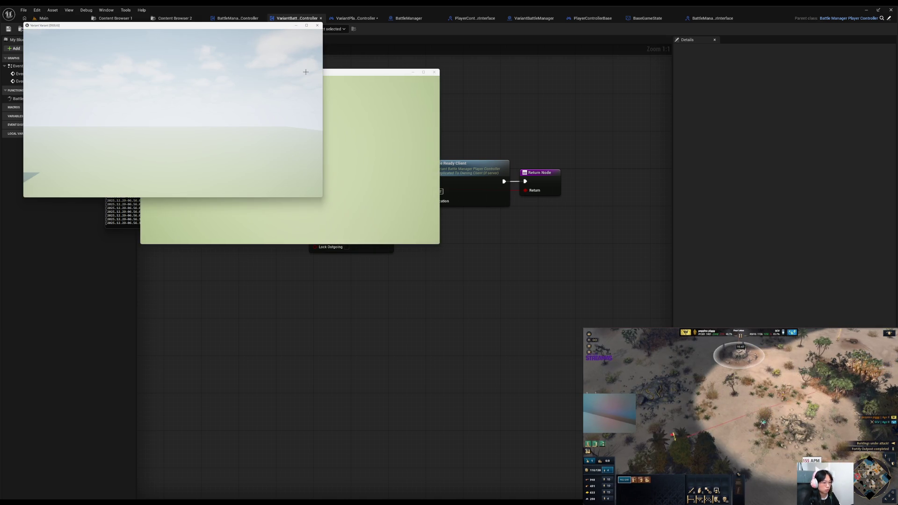
{"action": "left_click", "coordinate": [317, 26]}
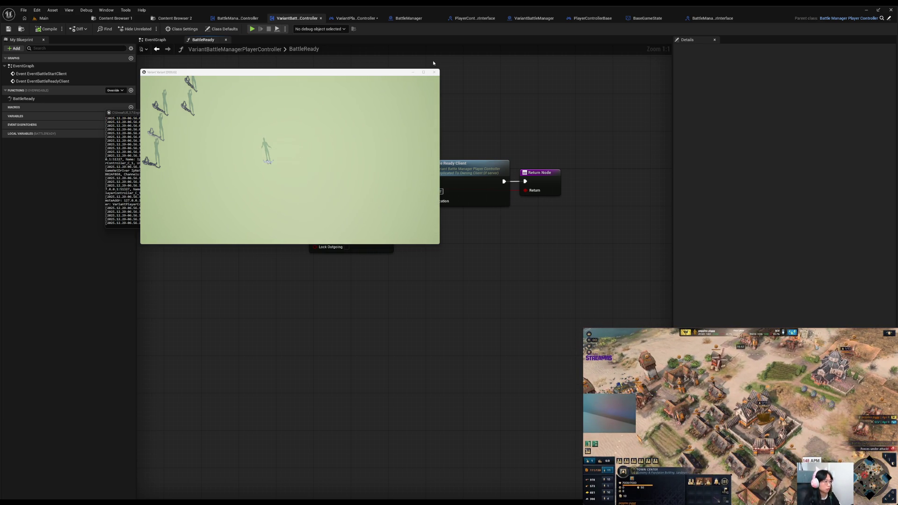
{"action": "left_click", "coordinate": [120, 174]}
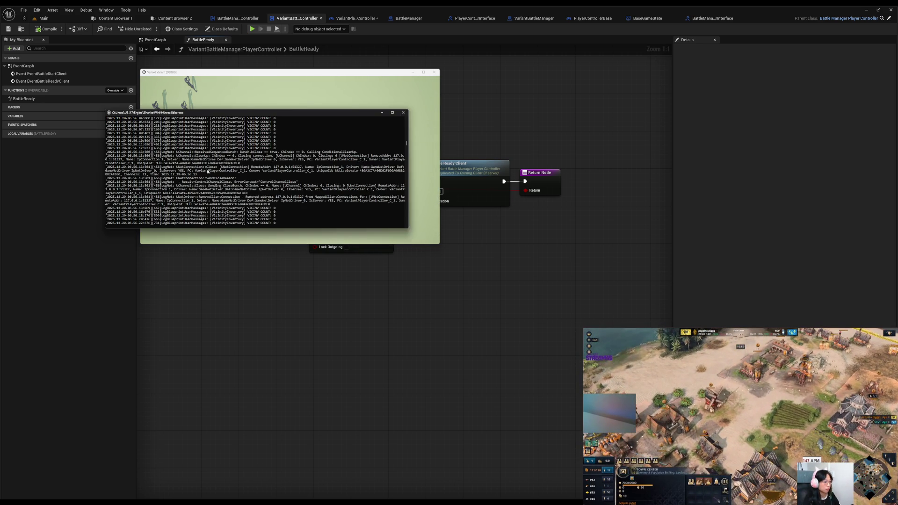
{"action": "left_click", "coordinate": [382, 112]}
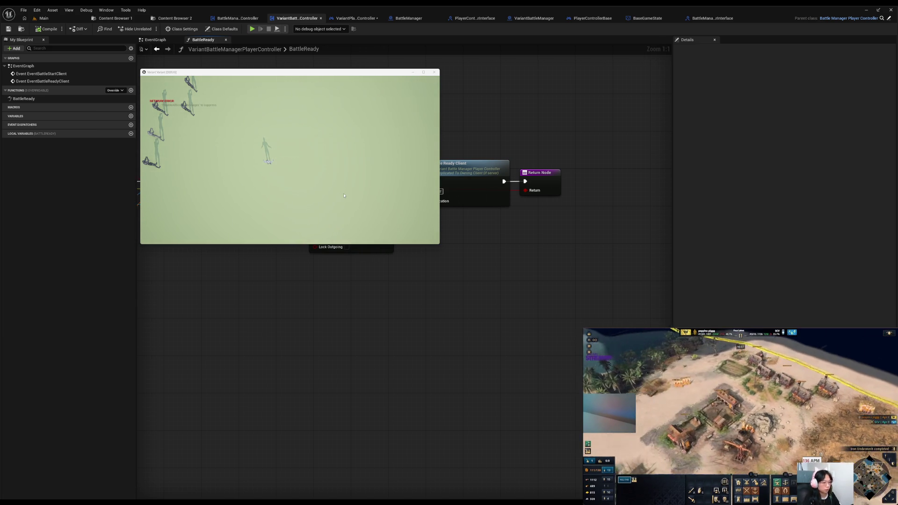
{"action": "key", "text": "Escape"}
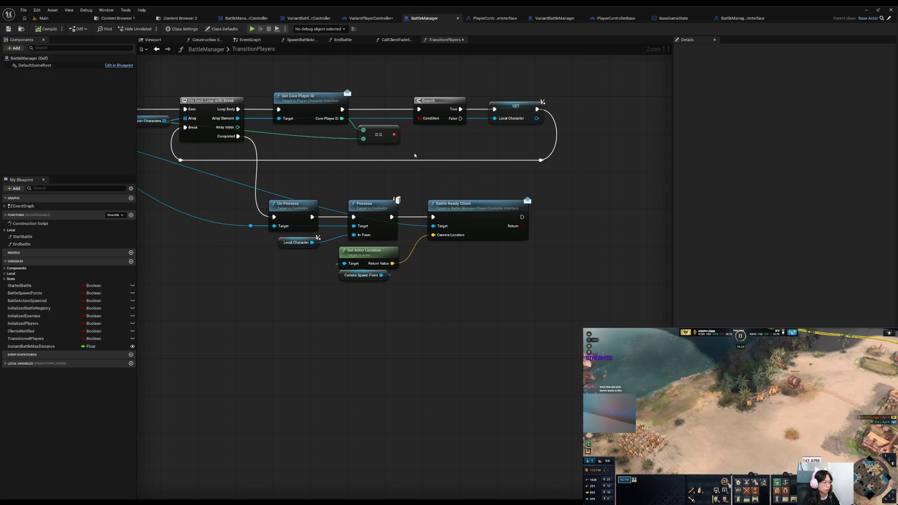
Step: Review the CallClientFadeSequence distance-check and notify nodes, then go to BattleManager's EventGraph
{"action": "left_click_drag", "start_coordinate": [244, 255], "coordinate": [601, 290]}
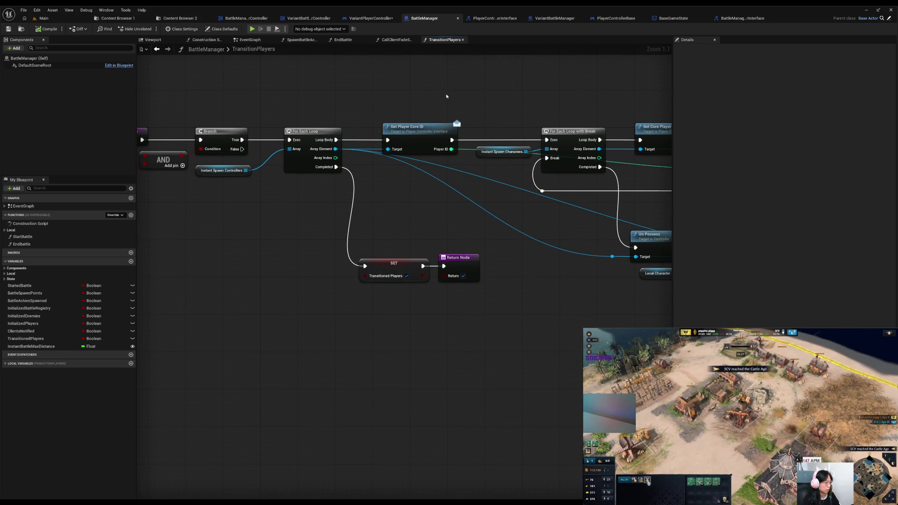
{"action": "left_click", "coordinate": [399, 41]}
{"action": "mouse_move", "coordinate": [537, 182]}
{"action": "left_mouse_down"}
{"action": "mouse_move", "coordinate": [283, 124]}
{"action": "mouse_move", "coordinate": [193, 259]}
{"action": "mouse_move", "coordinate": [211, 291]}
{"action": "mouse_move", "coordinate": [113, 295]}
{"action": "left_mouse_up"}
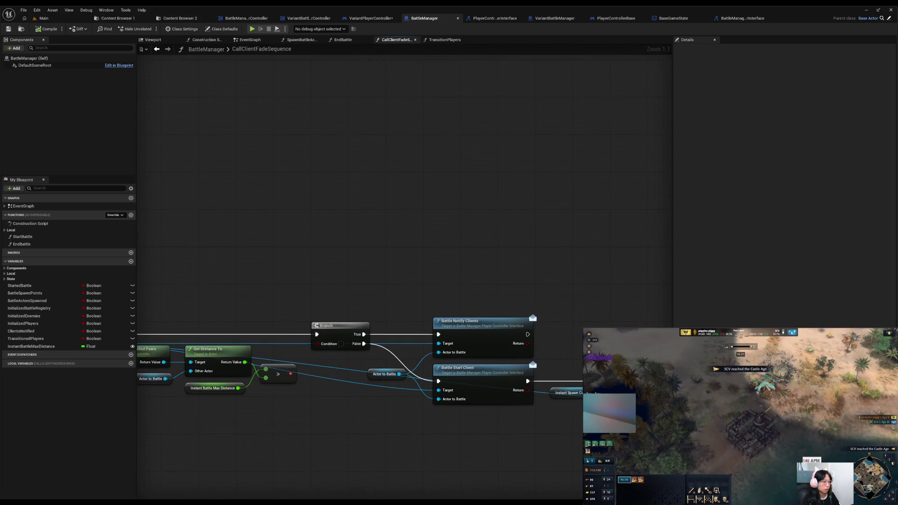
{"action": "scroll", "coordinate": [301, 257], "scroll_direction": "down", "scroll_amount": 3}
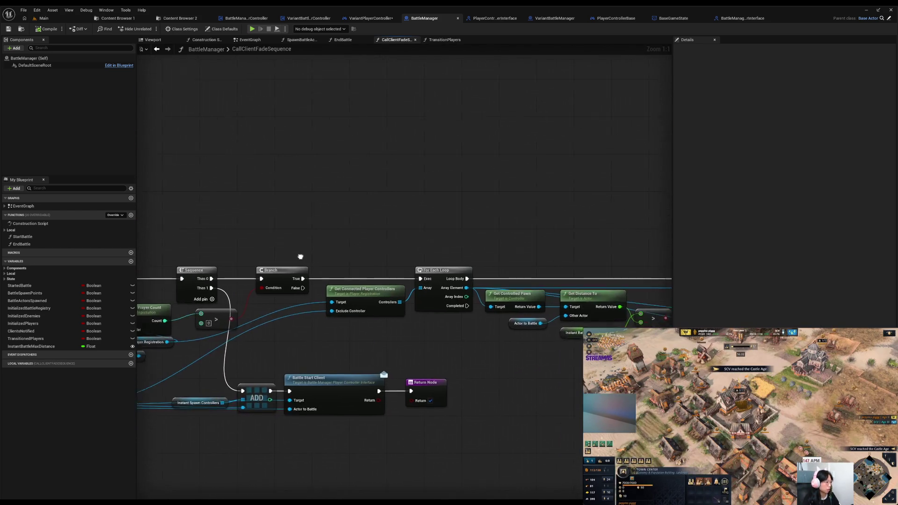
{"action": "left_click", "coordinate": [244, 40]}
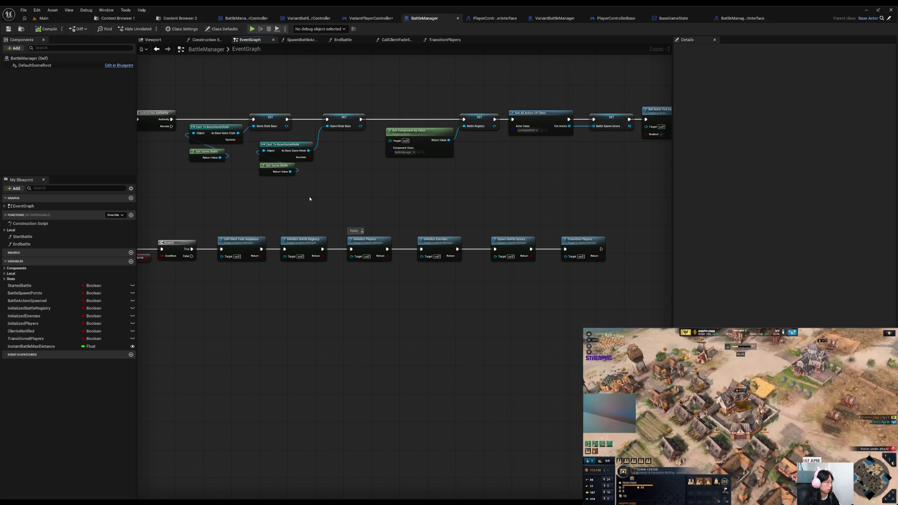
Step: Locate InstantBattleMaxDistance via Find References, comment its nodes 'TODO disabled distance check', and compile BattleManager
{"action": "right_click", "coordinate": [44, 347]}
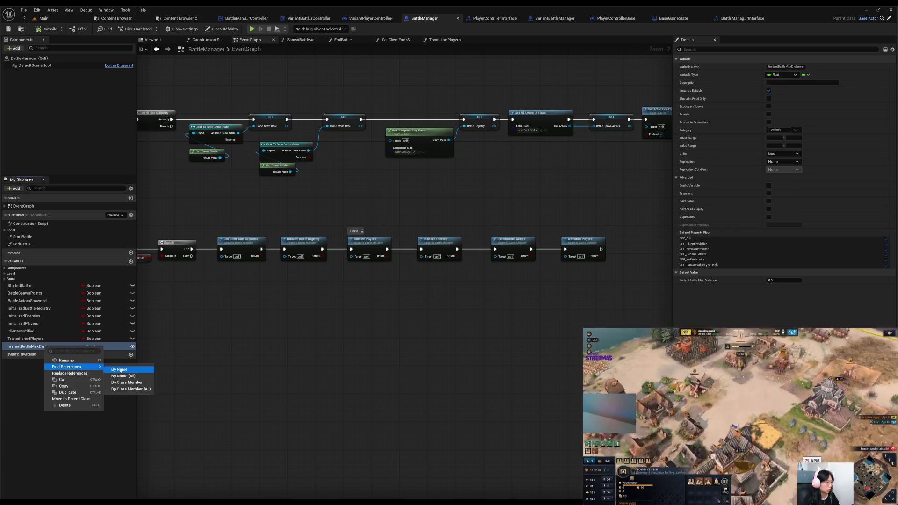
{"action": "left_click", "coordinate": [122, 365]}
{"action": "left_click", "coordinate": [181, 463]}
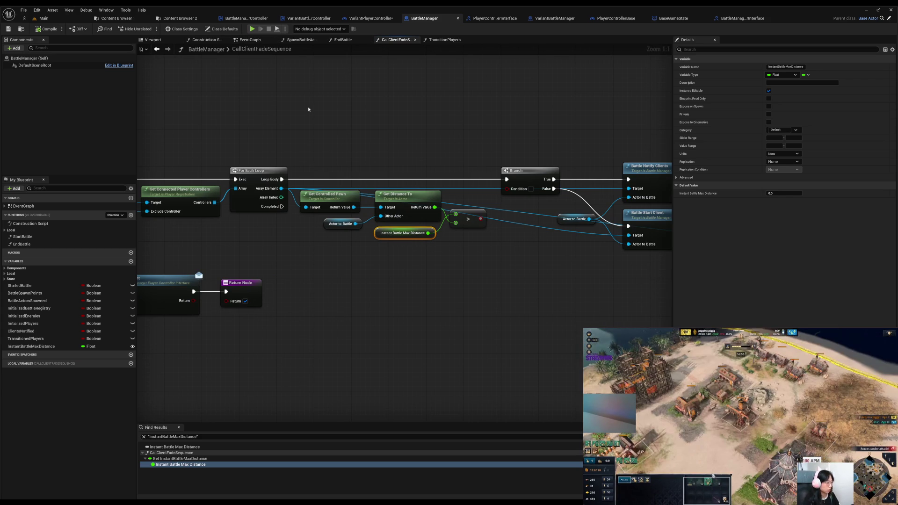
{"action": "mouse_move", "coordinate": [353, 105]}
{"action": "left_mouse_down"}
{"action": "mouse_move", "coordinate": [526, 283]}
{"action": "mouse_move", "coordinate": [554, 287]}
{"action": "left_mouse_up"}
{"action": "key", "text": "c"}
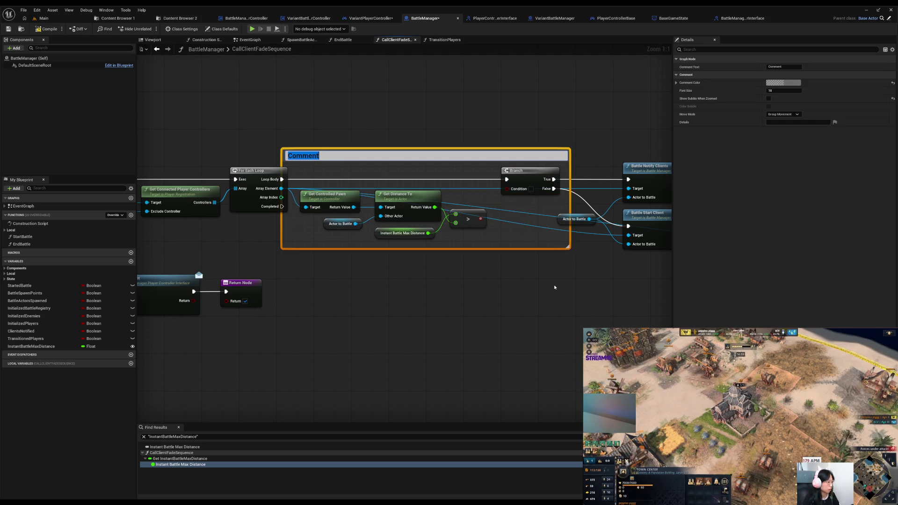
{"action": "type", "text": "led"}
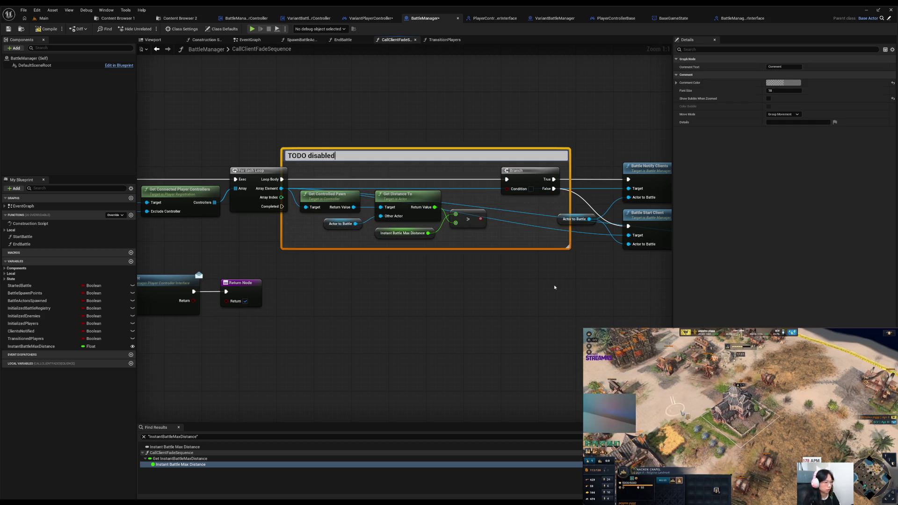
{"action": "type", "text": " distance check"}
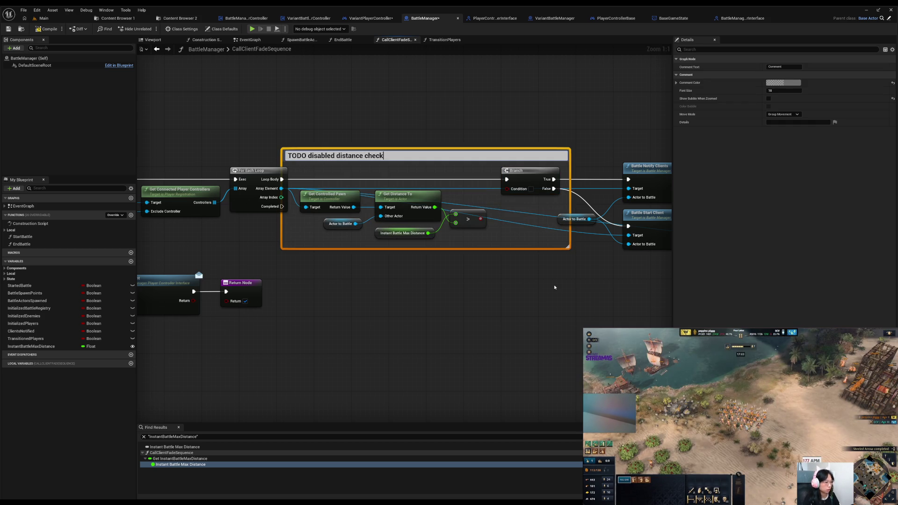
{"action": "key", "text": "Return"}
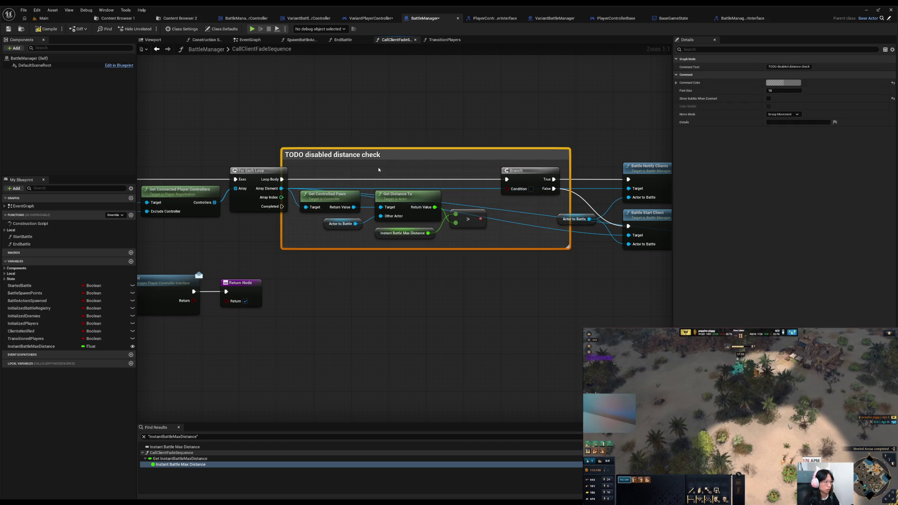
{"action": "left_click", "coordinate": [40, 29]}
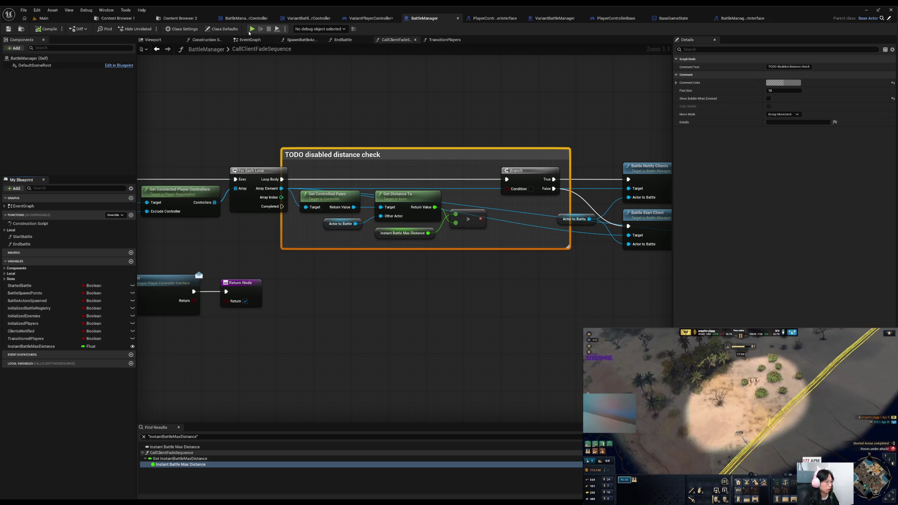
Step: Run a quick Play simulation and stop it before the two-client test starts
{"action": "left_click", "coordinate": [252, 28]}
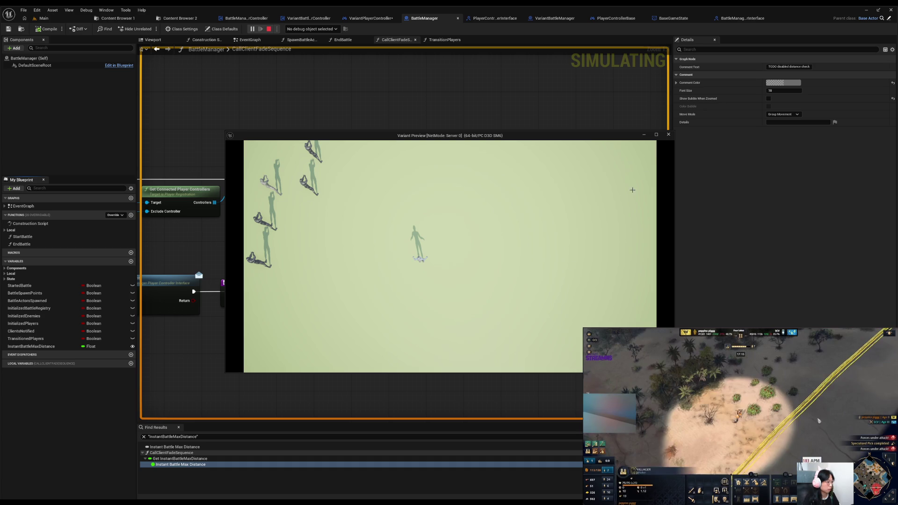
{"action": "key", "text": "Escape"}
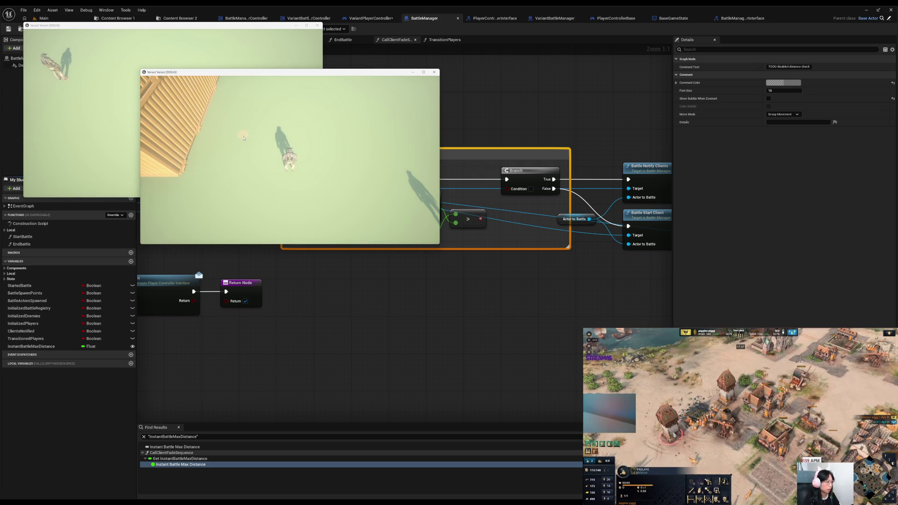
Step: Walk the characters to several ground spots, close the second window and console, and stop the session
{"action": "left_click", "coordinate": [391, 187]}
{"action": "left_click", "coordinate": [396, 224]}
{"action": "left_click", "coordinate": [361, 205]}
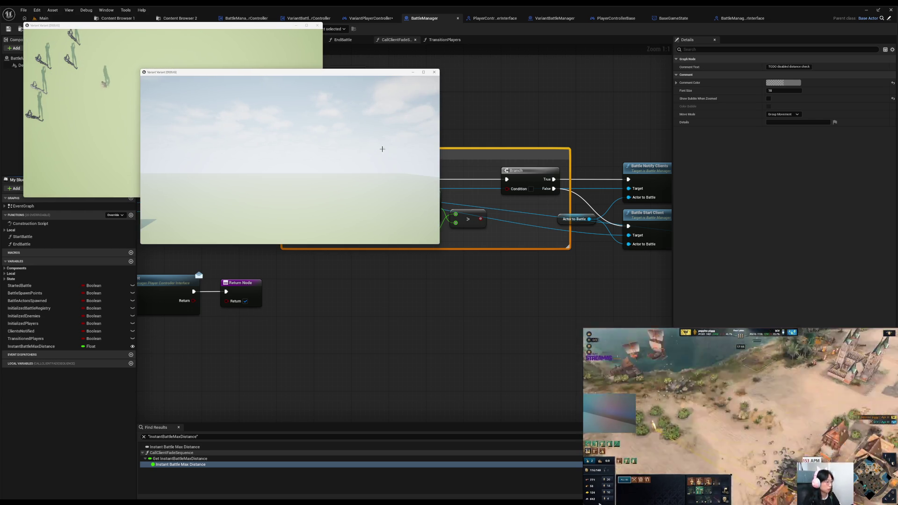
{"action": "left_click", "coordinate": [435, 72]}
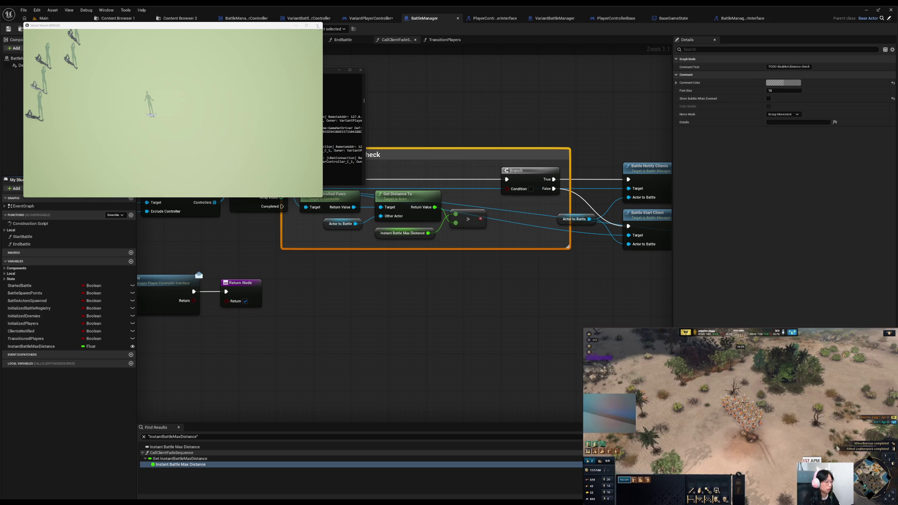
{"action": "left_click", "coordinate": [361, 75]}
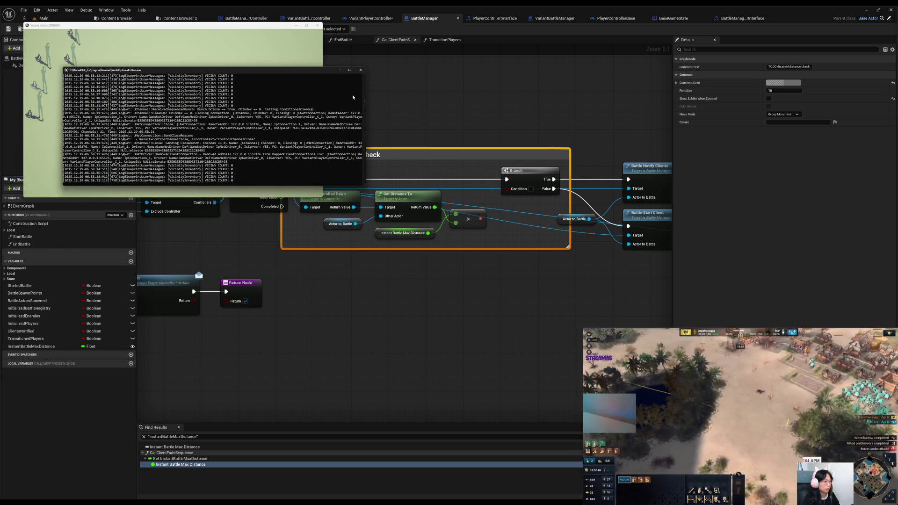
{"action": "left_click", "coordinate": [361, 71]}
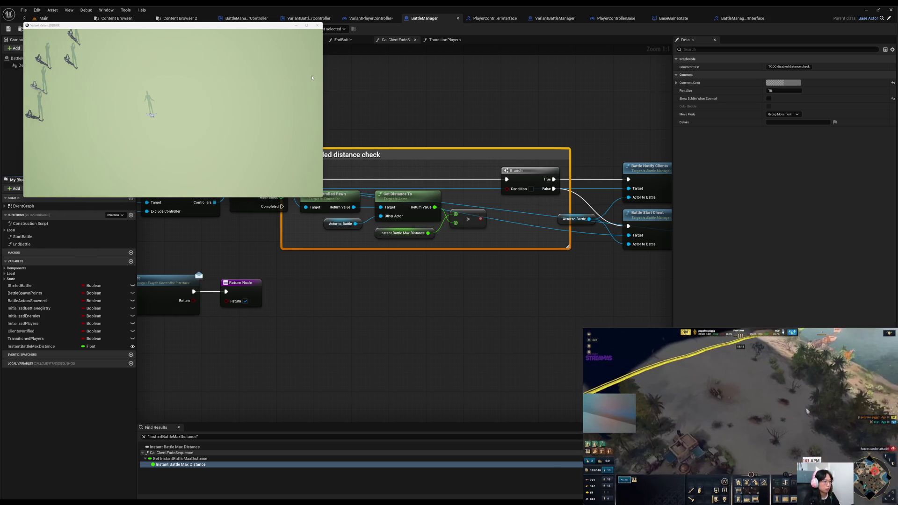
{"action": "key", "text": "Escape"}
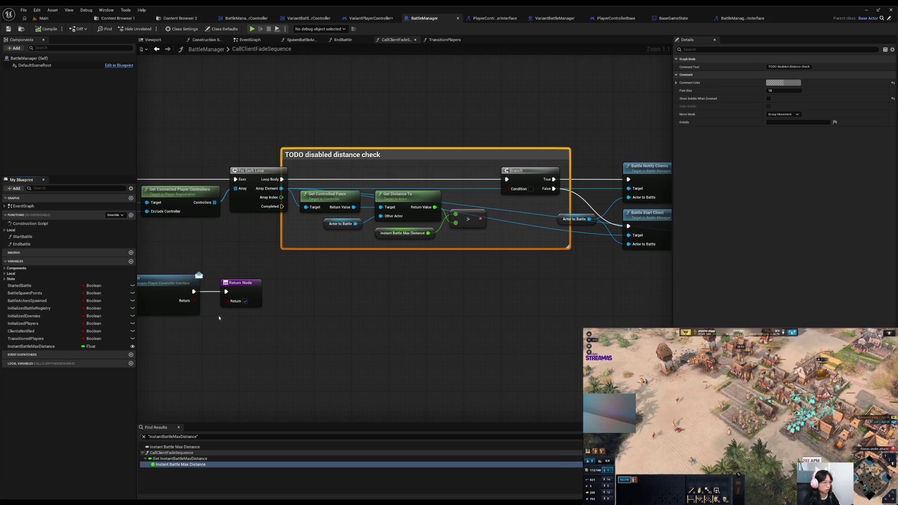
Step: Close Find Results, switch to VariantPlayerController and compile its BattleReadyClient graph
{"action": "left_click", "coordinate": [179, 427]}
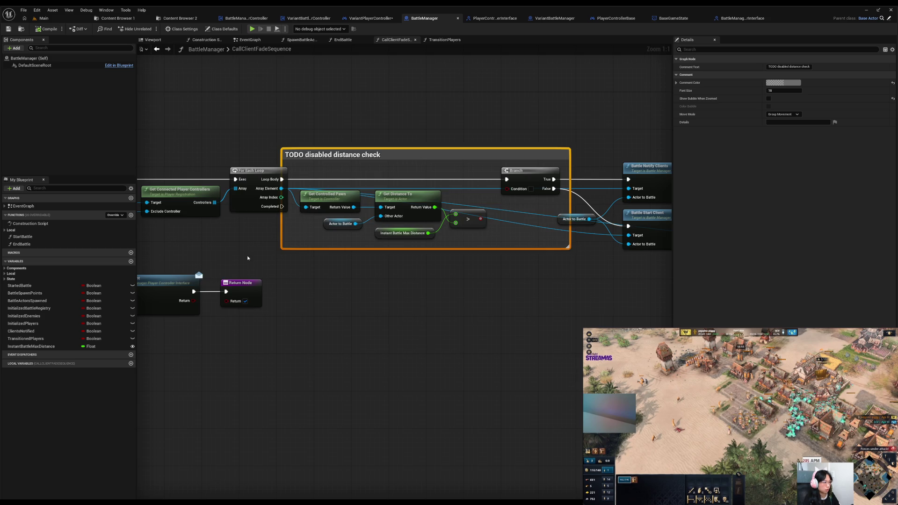
{"action": "scroll", "coordinate": [251, 261], "scroll_direction": "down", "scroll_amount": 5}
{"action": "left_click_drag", "start_coordinate": [230, 167], "coordinate": [405, 160]}
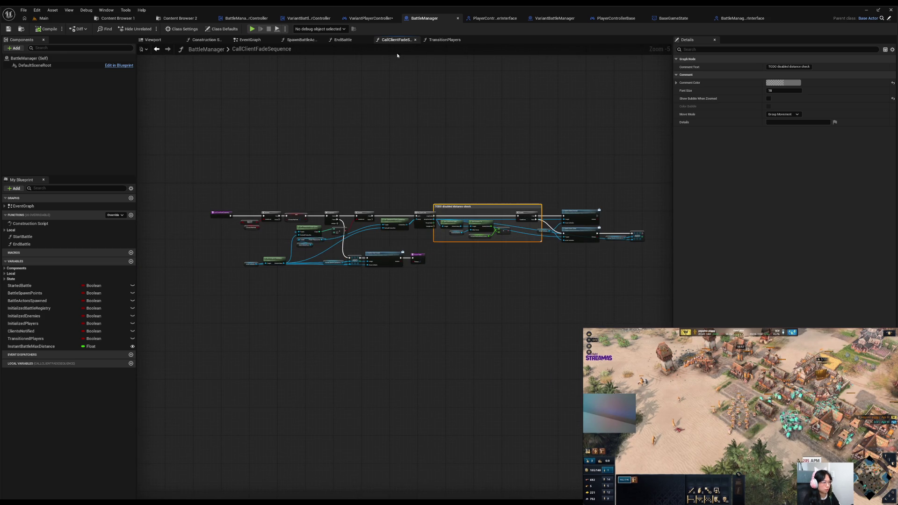
{"action": "left_click", "coordinate": [372, 19]}
{"action": "left_click", "coordinate": [46, 29]}
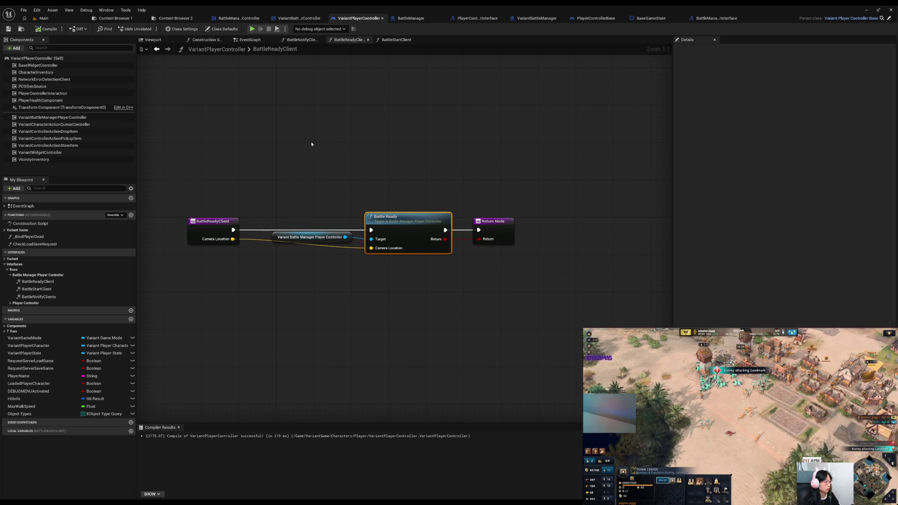
Step: Close Compiler Results and return to the Main level editor viewport
{"action": "left_click", "coordinate": [179, 427]}
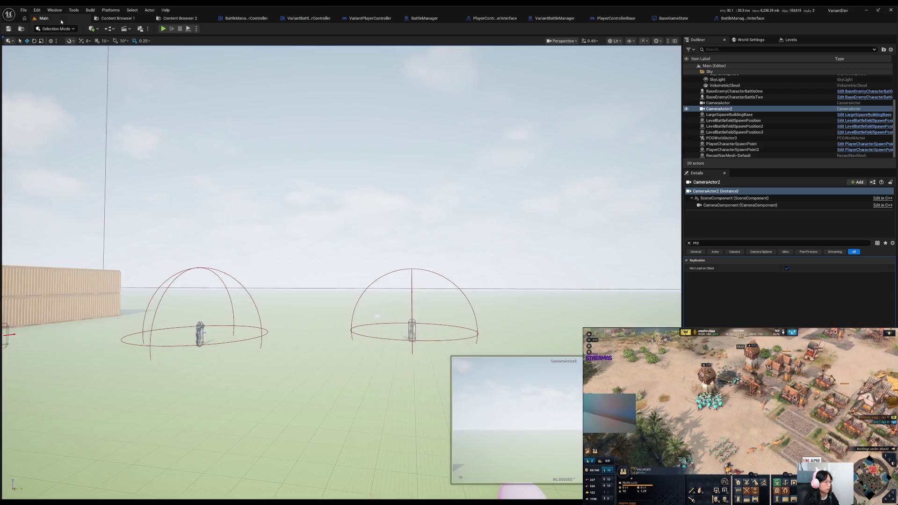
{"action": "left_click", "coordinate": [42, 17]}
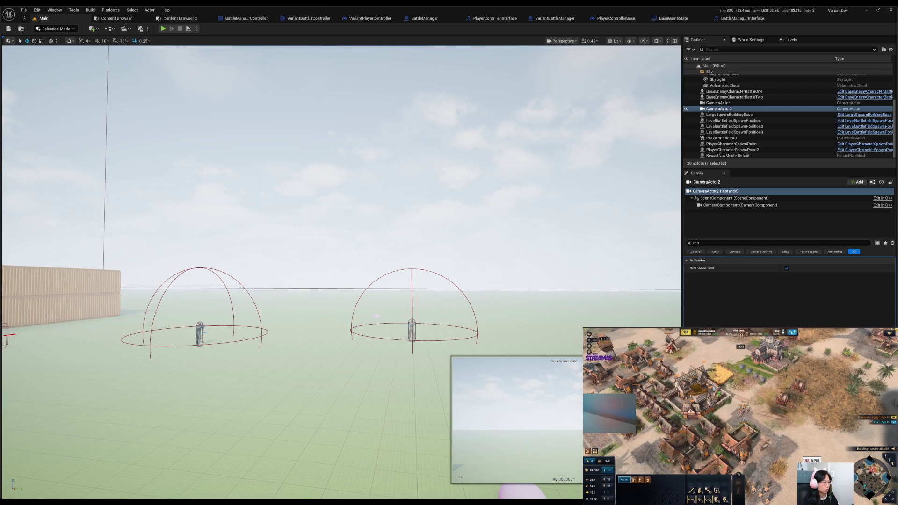